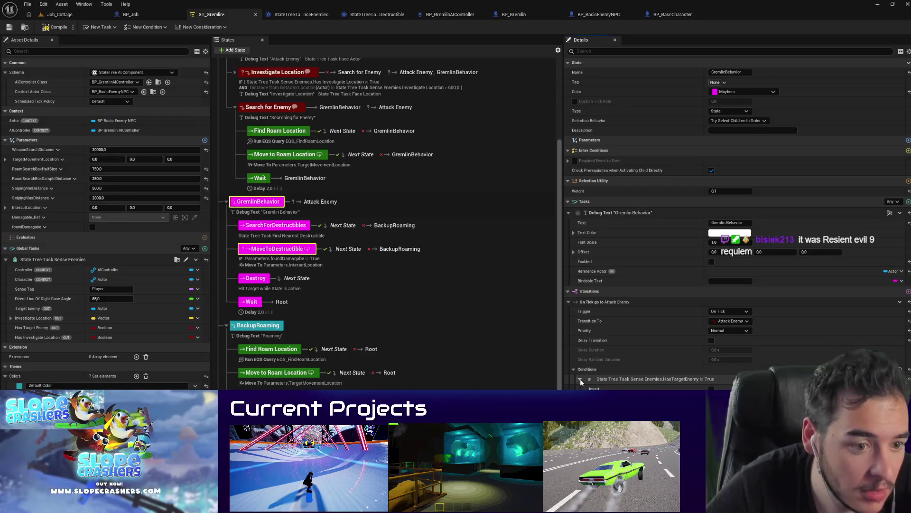
Step: Paste an On Tick transition to Attack Enemy into BackupRoaming, then return to the Job_Cottage level
{"action": "scroll", "coordinate": [271, 322], "scroll_direction": "down", "scroll_amount": 2}
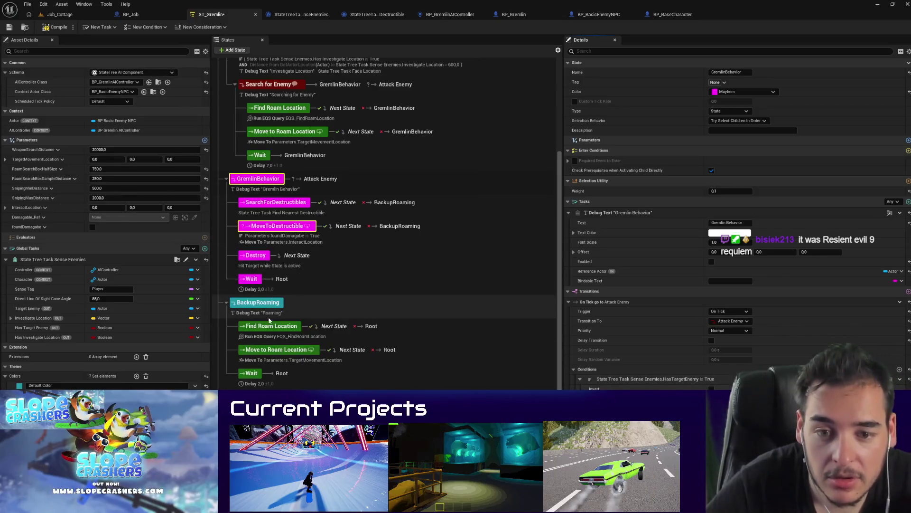
{"action": "left_click", "coordinate": [260, 303]}
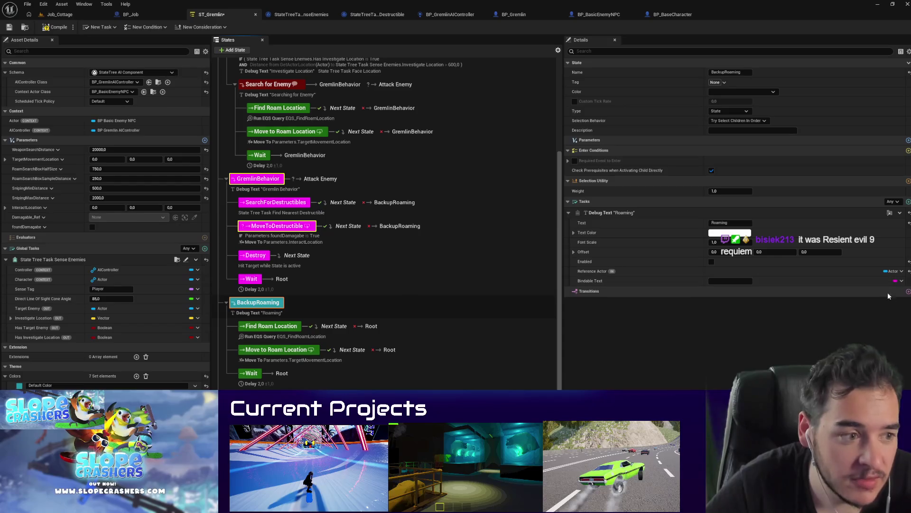
{"action": "left_click", "coordinate": [908, 291]}
{"action": "right_click", "coordinate": [646, 304]}
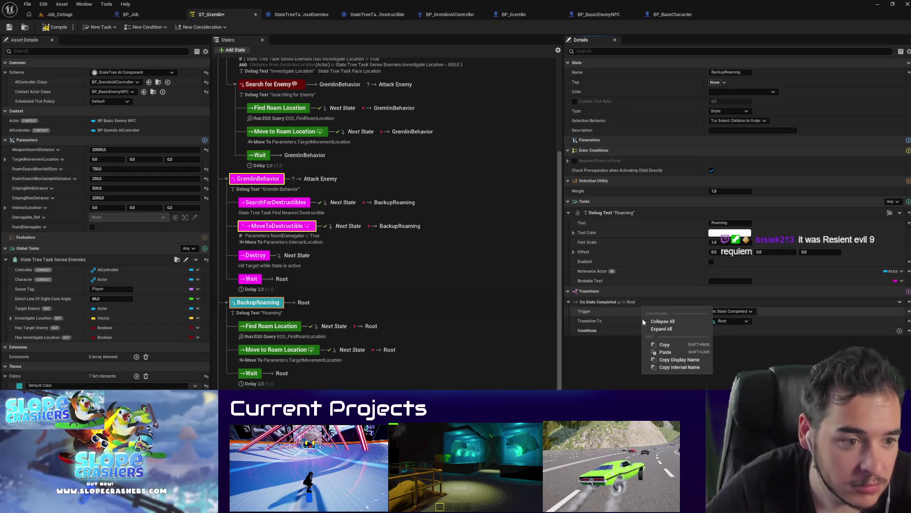
{"action": "left_click", "coordinate": [665, 353]}
{"action": "left_click", "coordinate": [50, 18]}
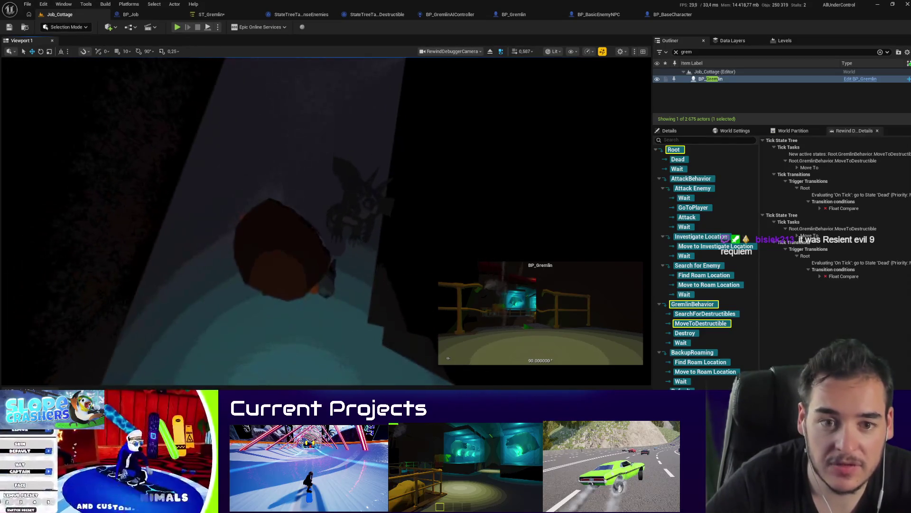
{"action": "left_click", "coordinate": [178, 29]}
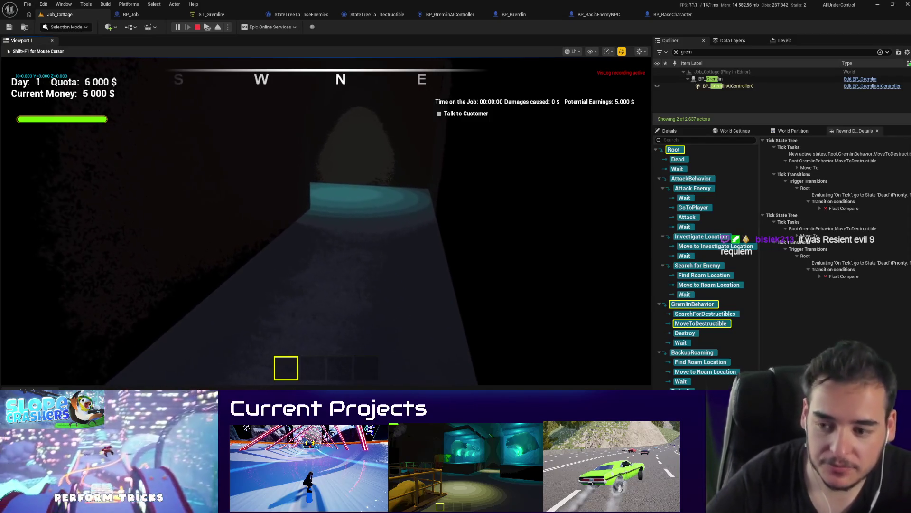
{"action": "key", "text": "w"}
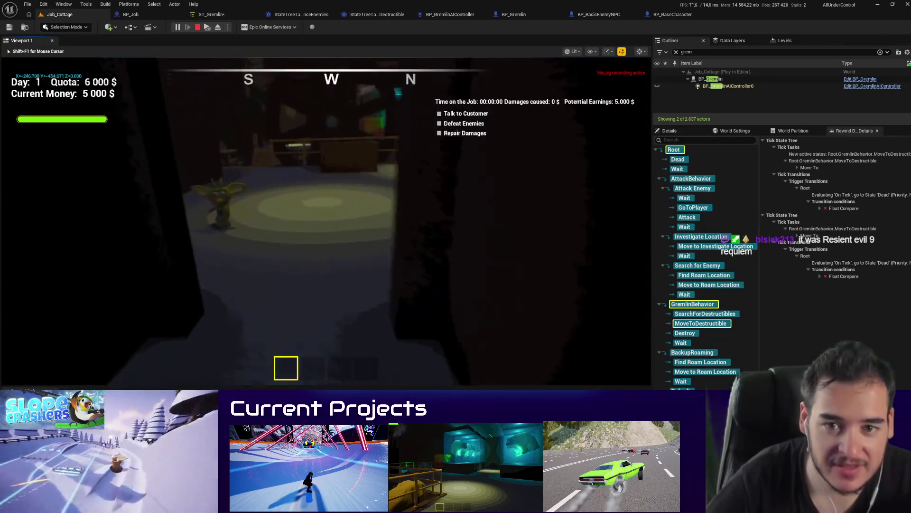
{"action": "key", "text": "w"}
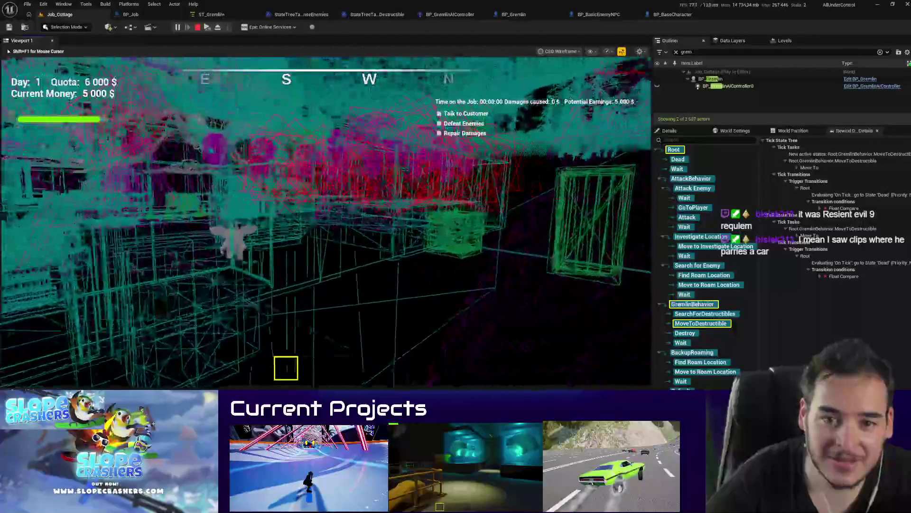
{"action": "key", "text": "F3"}
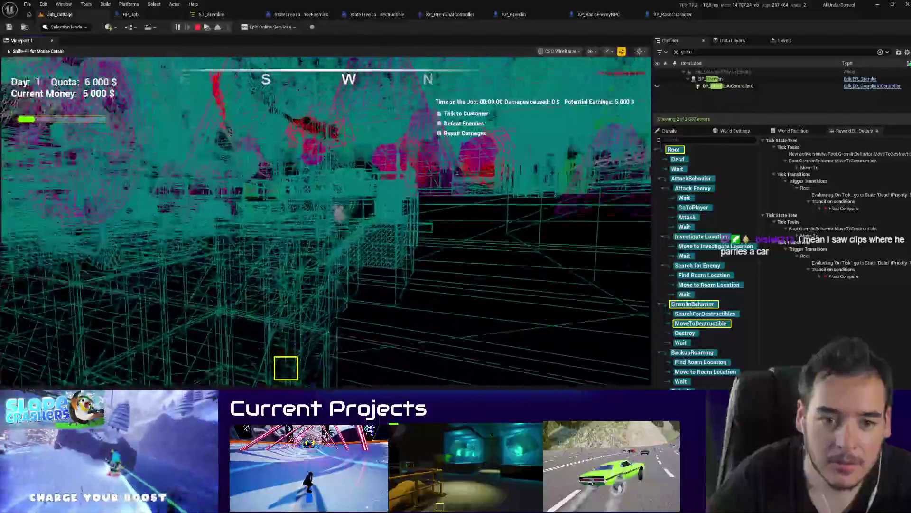
{"action": "key", "text": "F3"}
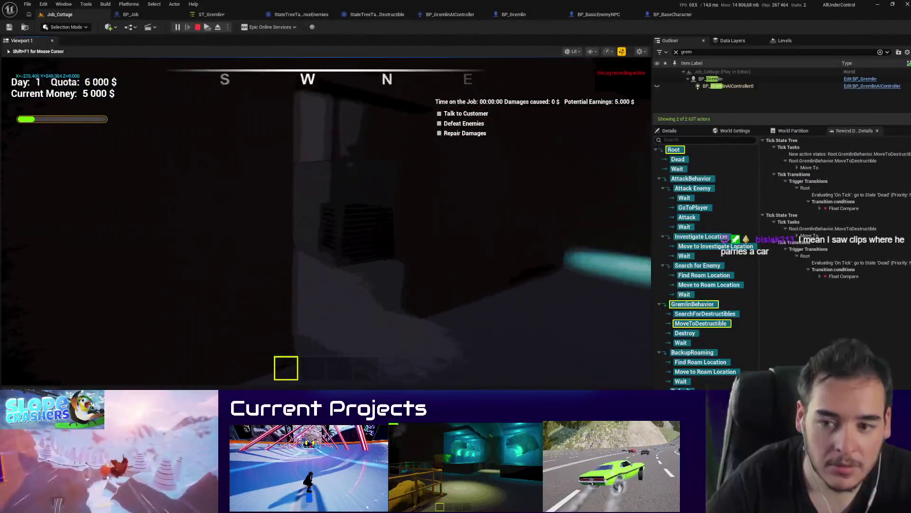
{"action": "key", "text": "F1"}
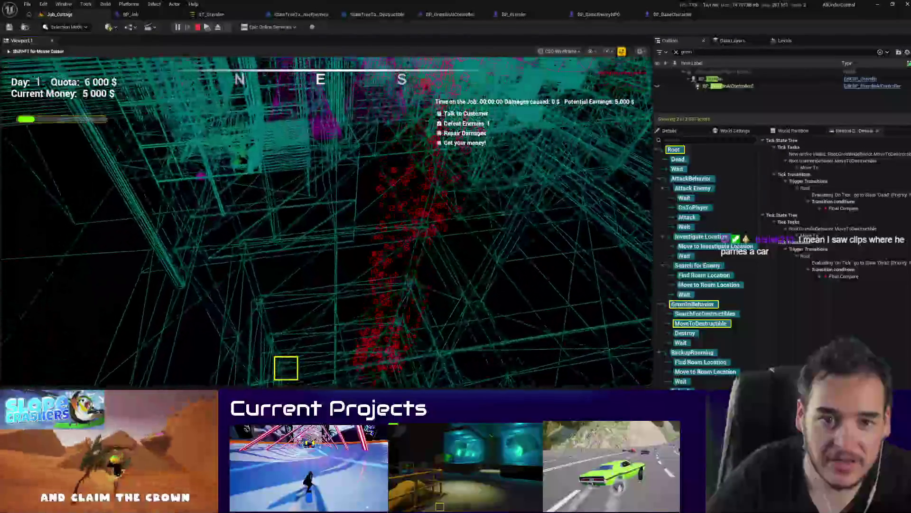
{"action": "key", "text": "F3"}
{"action": "key", "text": "Escape"}
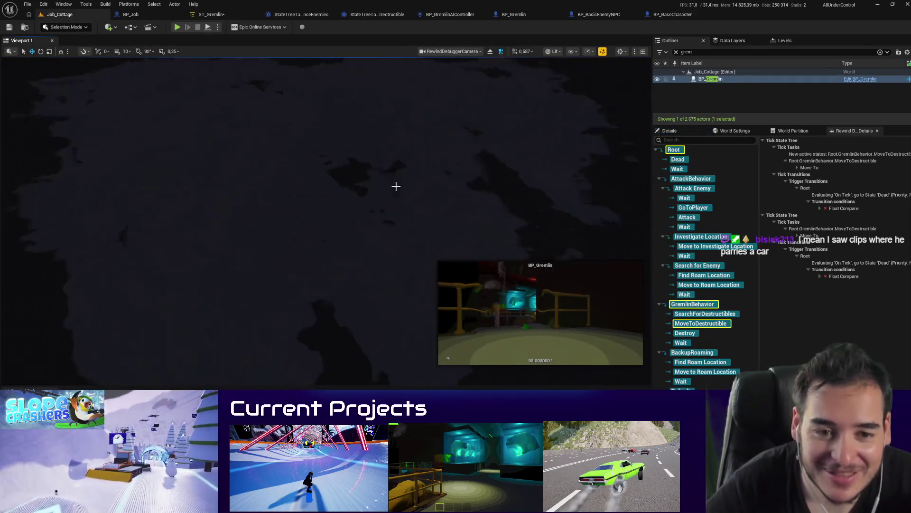
Step: Close the Rewind Debugger details and focus the viewport on BP_Gremlin with its Details shown
{"action": "left_click_drag", "start_coordinate": [396, 186], "coordinate": [396, 186]}
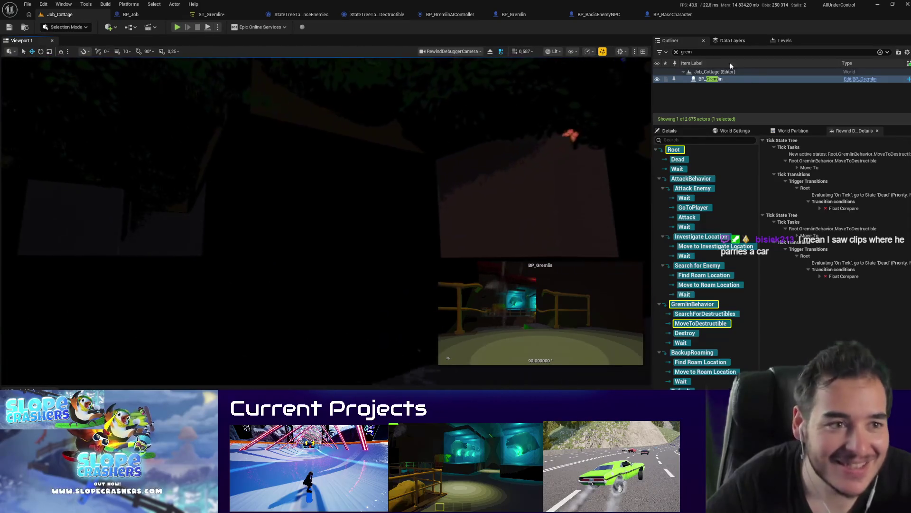
{"action": "left_click", "coordinate": [877, 130]}
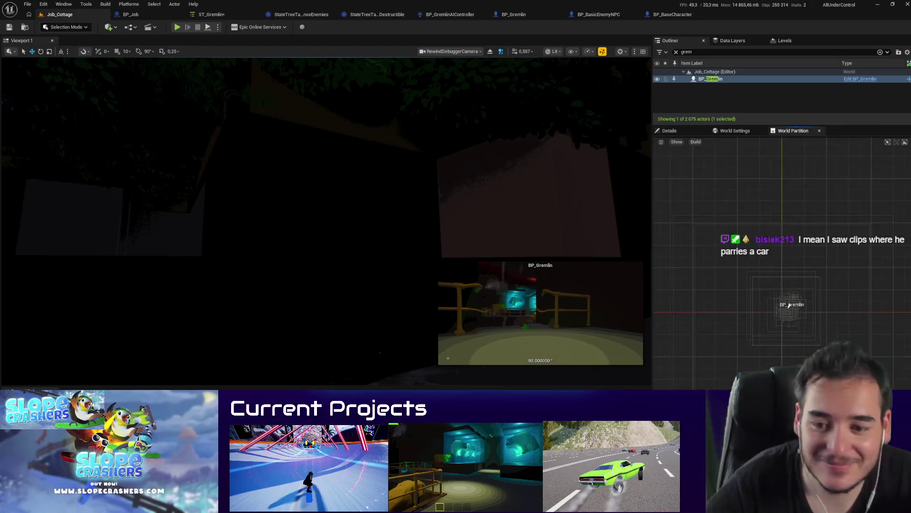
{"action": "left_click", "coordinate": [62, 388]}
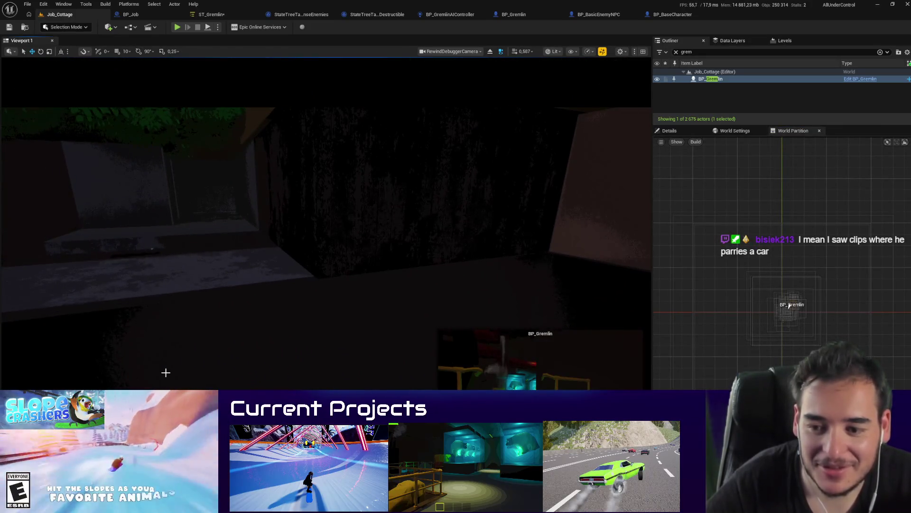
{"action": "double_click", "coordinate": [722, 80]}
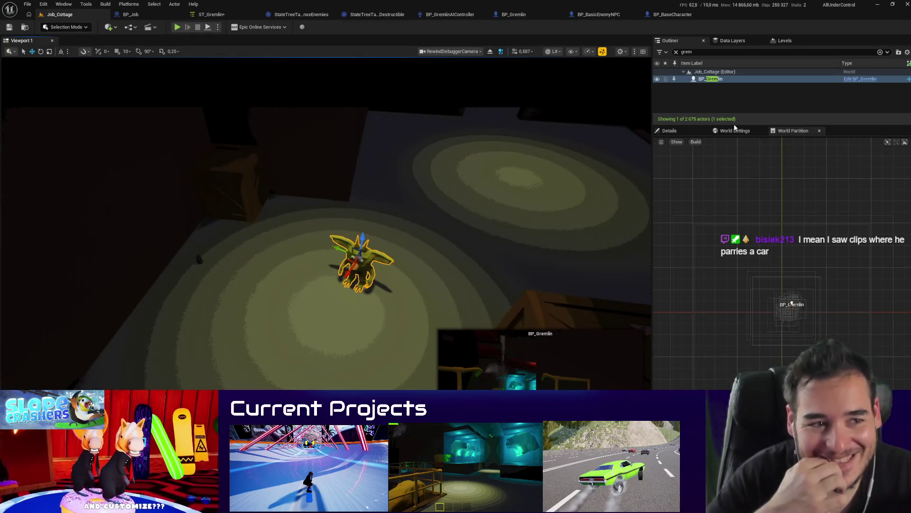
{"action": "left_click", "coordinate": [688, 131]}
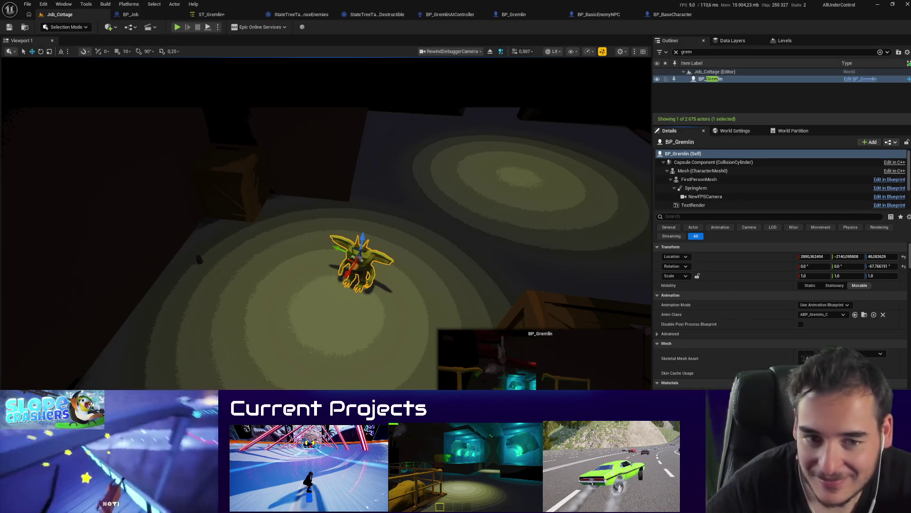
{"action": "mouse_move", "coordinate": [587, 371]}
{"action": "left_mouse_down"}
{"action": "mouse_move", "coordinate": [536, 351]}
{"action": "mouse_move", "coordinate": [522, 332]}
{"action": "mouse_move", "coordinate": [532, 342]}
{"action": "left_mouse_up"}
Step: Show the navigation mesh, select the BP_NavLinkJump link, and inspect its Area Class property
{"action": "key", "text": "p"}
{"action": "left_click", "coordinate": [316, 198]}
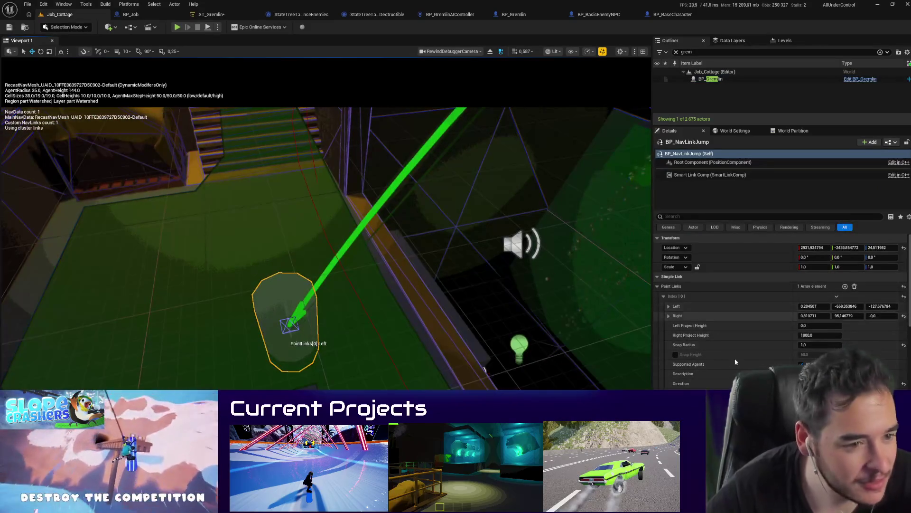
{"action": "left_click_drag", "start_coordinate": [407, 312], "coordinate": [437, 295]}
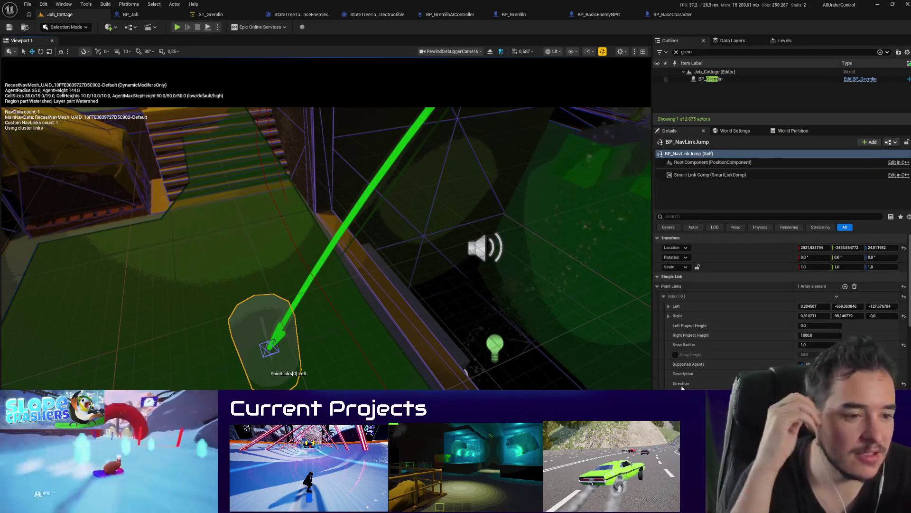
{"action": "scroll", "coordinate": [688, 386], "scroll_direction": "down", "scroll_amount": 2}
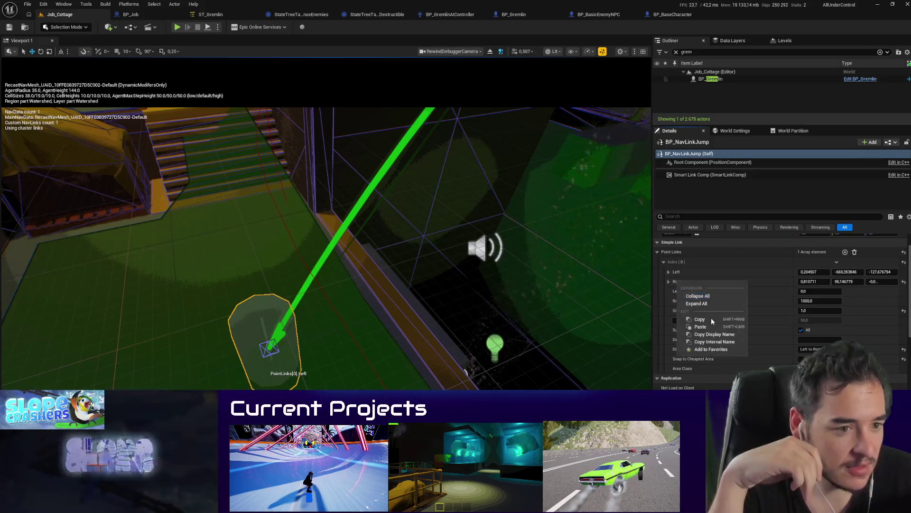
{"action": "right_click", "coordinate": [684, 365]}
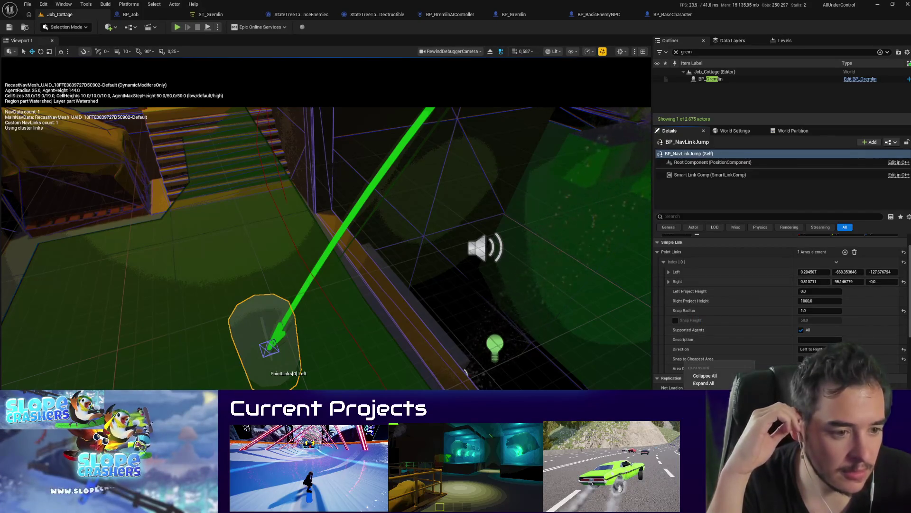
{"action": "key", "text": "Escape"}
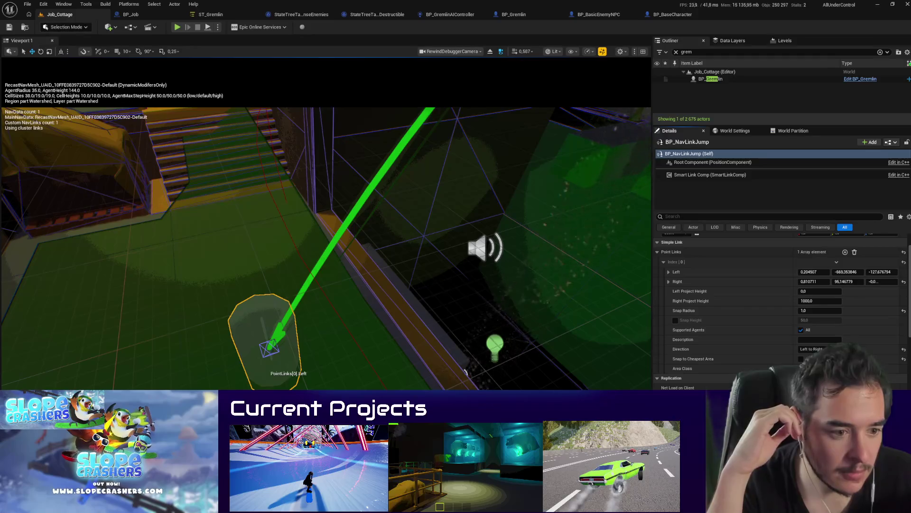
Step: Inspect the link's Left point settings, view both link ends, then start playing the level
{"action": "scroll", "coordinate": [772, 368], "scroll_direction": "down", "scroll_amount": 1}
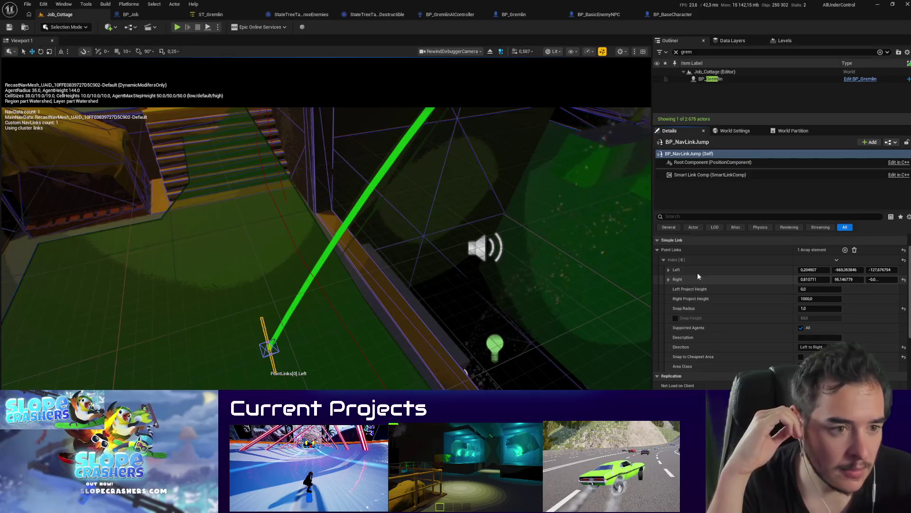
{"action": "right_click", "coordinate": [686, 269]}
{"action": "left_click", "coordinate": [702, 305]}
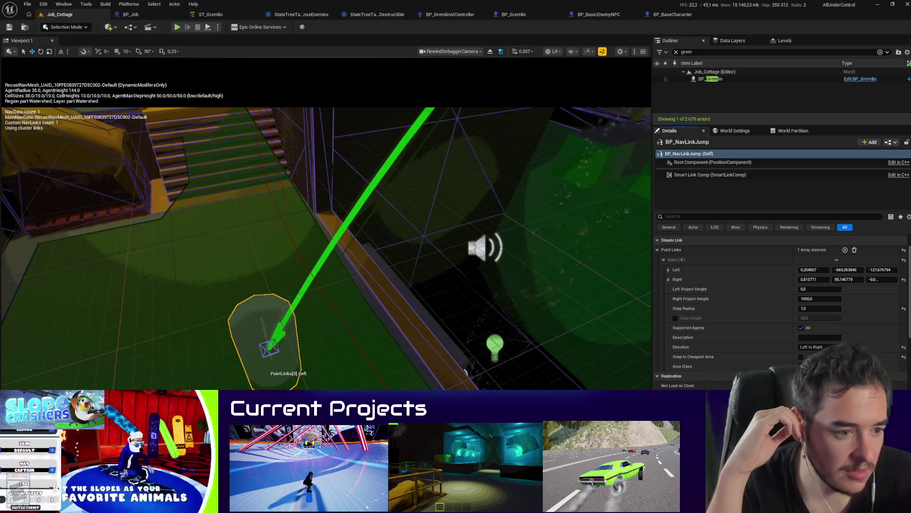
{"action": "left_click_drag", "start_coordinate": [431, 265], "coordinate": [431, 265]}
{"action": "scroll", "coordinate": [781, 308], "scroll_direction": "down", "scroll_amount": 5}
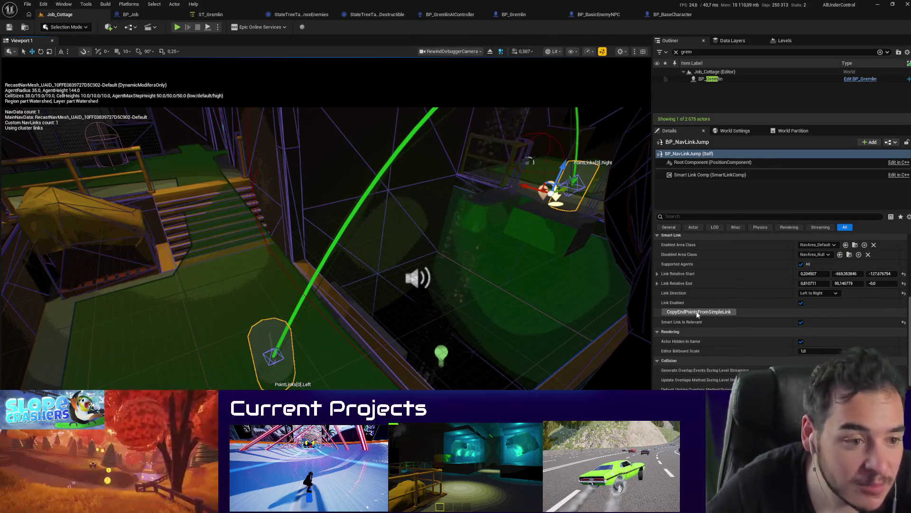
{"action": "key", "text": "alt+p"}
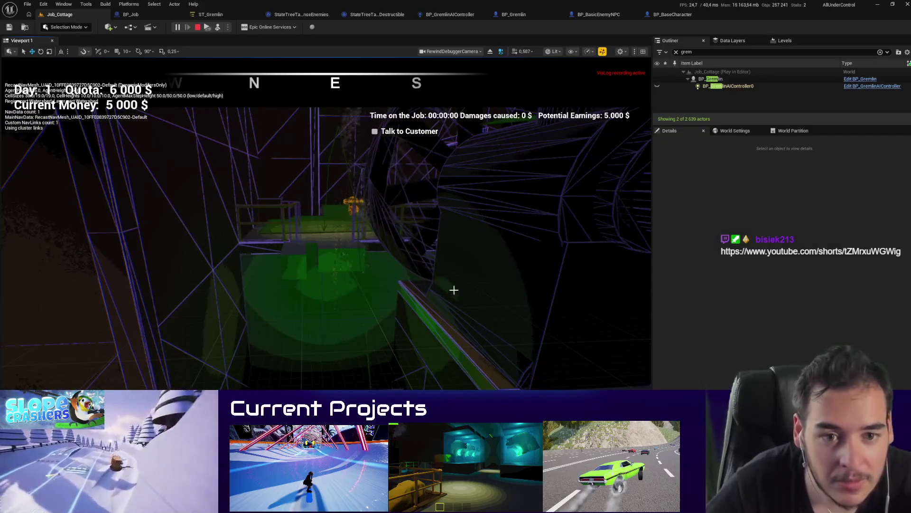
Step: Stop the play session and run two brief play-tests of Job_Cottage
{"action": "key", "text": "Escape"}
{"action": "key", "text": "alt+p"}
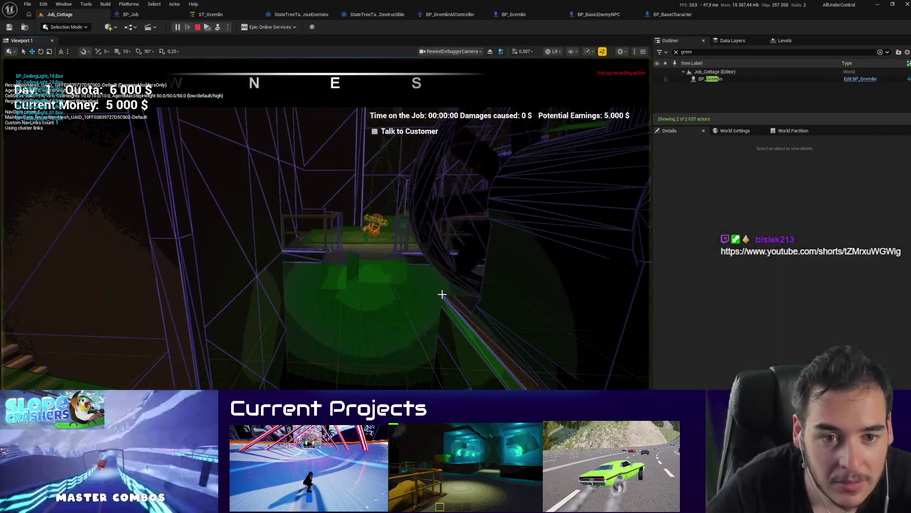
{"action": "key", "text": "Escape"}
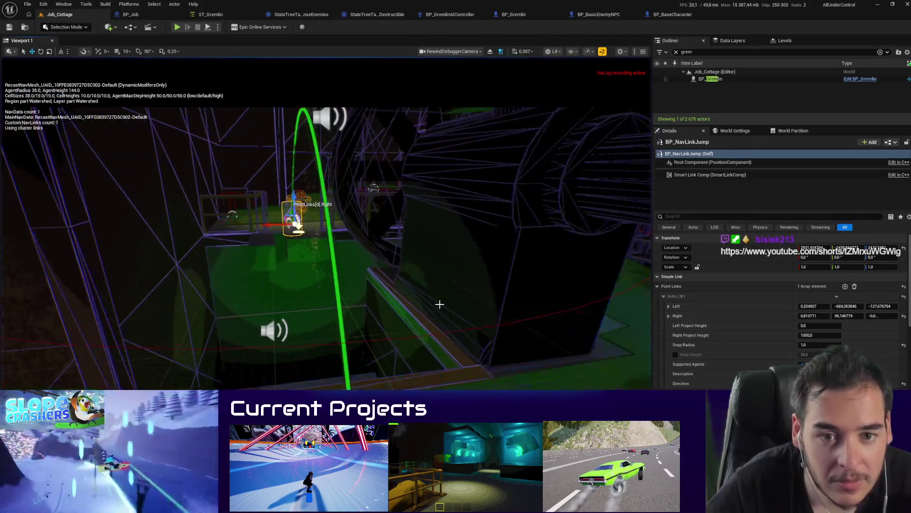
{"action": "key", "text": "alt+p"}
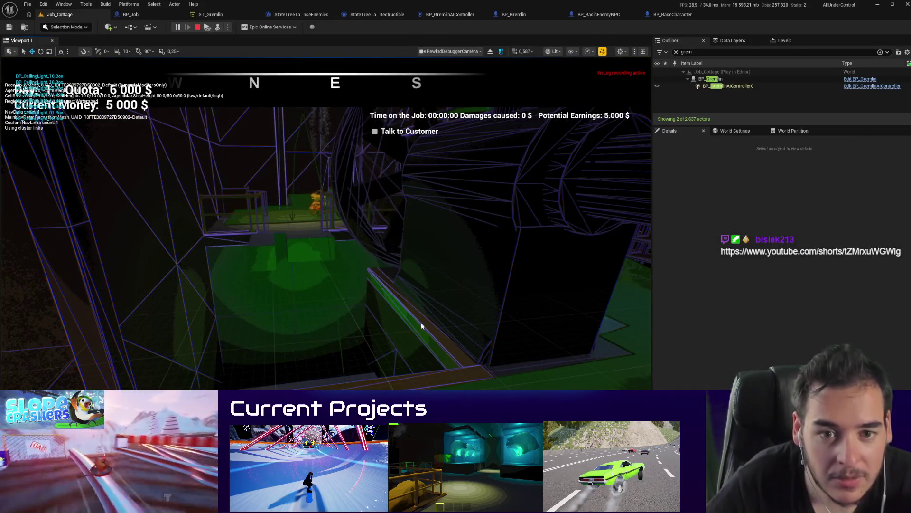
{"action": "key", "text": "Escape"}
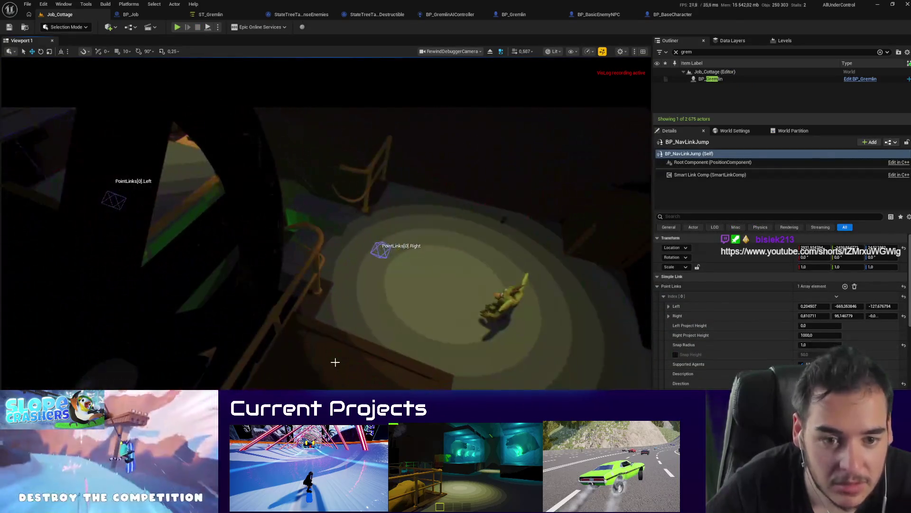
Step: Place a copy of the crate further right, then play-test and eject with F8 to inspect the navmesh
{"action": "left_click", "coordinate": [335, 362]}
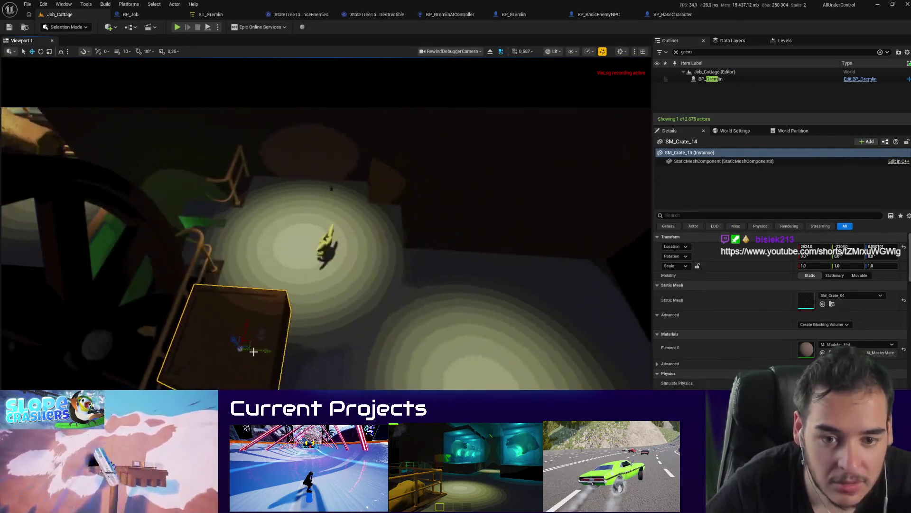
{"action": "mouse_move", "coordinate": [250, 342]}
{"action": "left_mouse_down"}
{"action": "mouse_move", "coordinate": [363, 325]}
{"action": "mouse_move", "coordinate": [377, 338]}
{"action": "mouse_move", "coordinate": [468, 303]}
{"action": "left_mouse_up"}
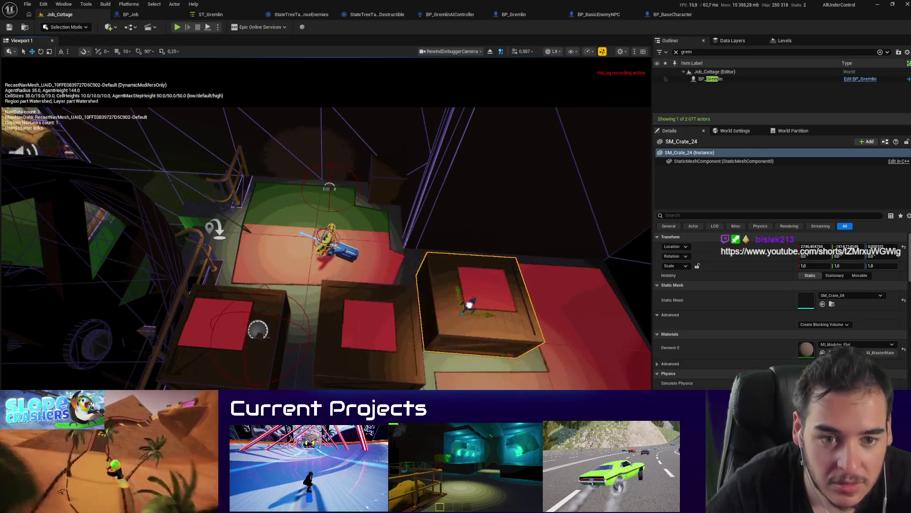
{"action": "key", "text": "alt+p"}
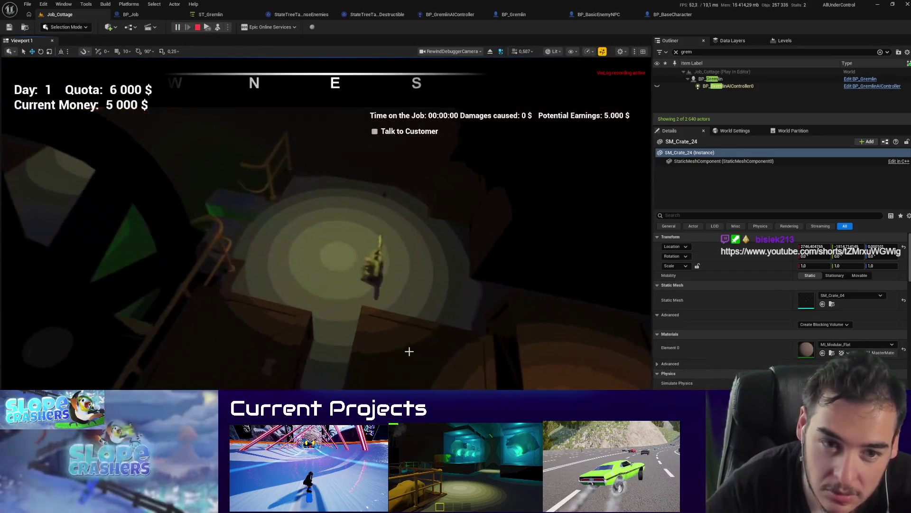
{"action": "key", "text": "F8"}
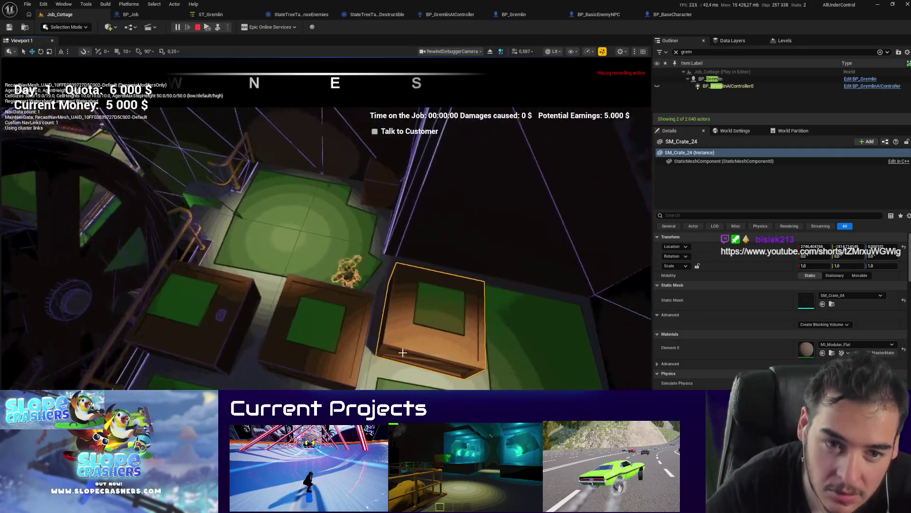
{"action": "key", "text": "Escape"}
Step: Run one more brief play-test, then bring the YouTube Short browser window to the front
{"action": "left_click_drag", "start_coordinate": [409, 352], "coordinate": [403, 350]}
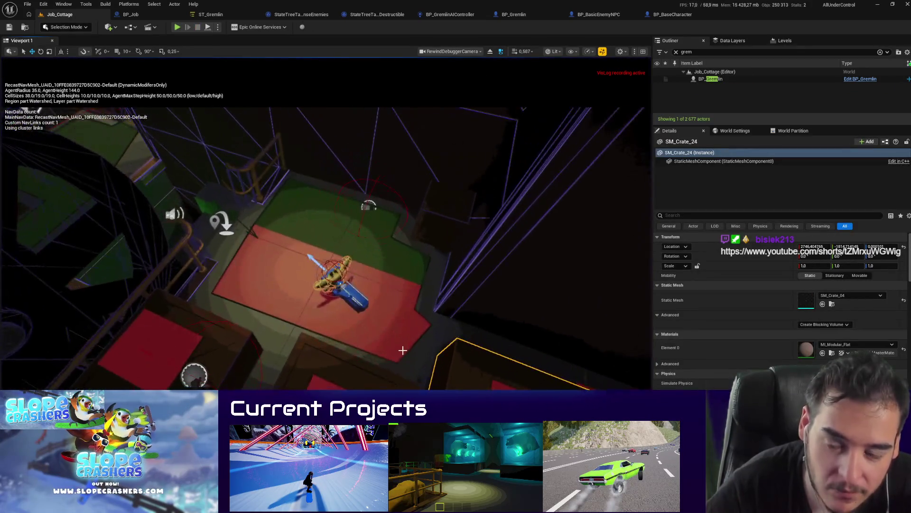
{"action": "key", "text": "alt+p"}
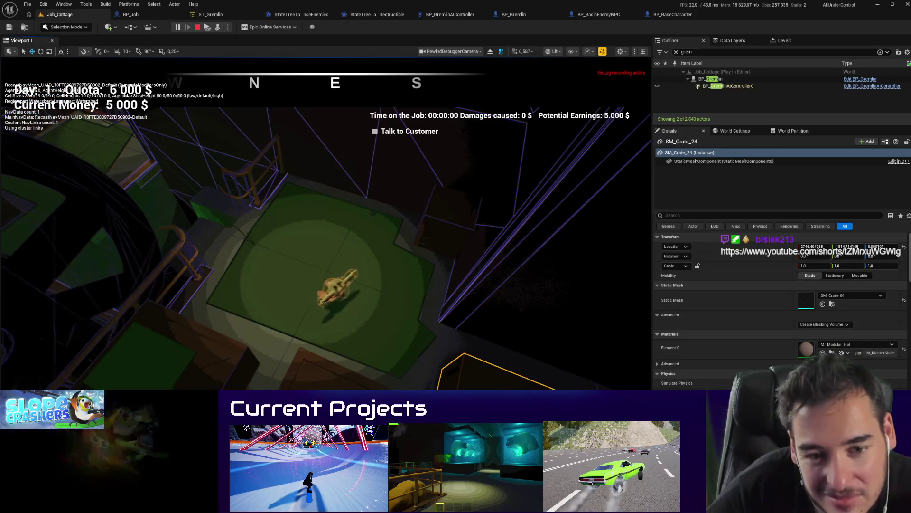
{"action": "key", "text": "Escape"}
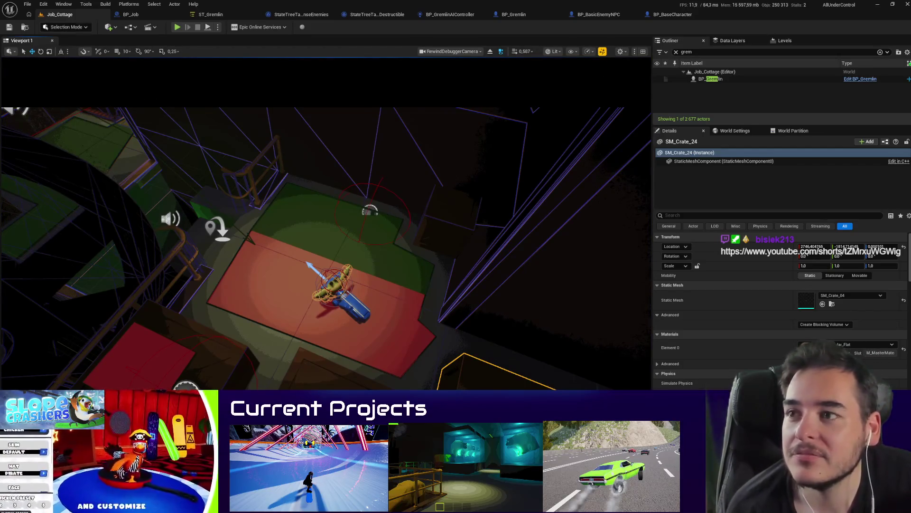
{"action": "key", "text": "alt+Tab"}
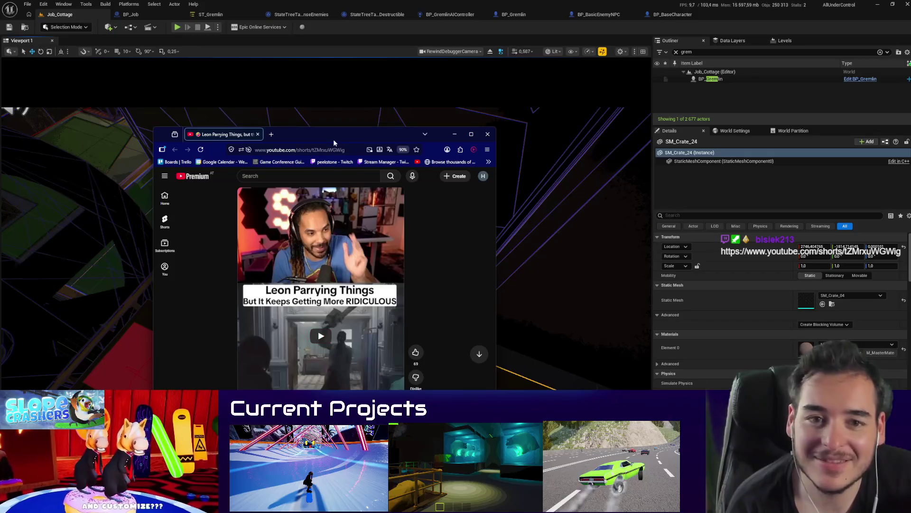
Step: Move the browser higher, play the Leon parrying Short, then close the window
{"action": "left_click_drag", "start_coordinate": [333, 143], "coordinate": [339, 89]}
{"action": "left_click", "coordinate": [339, 312]}
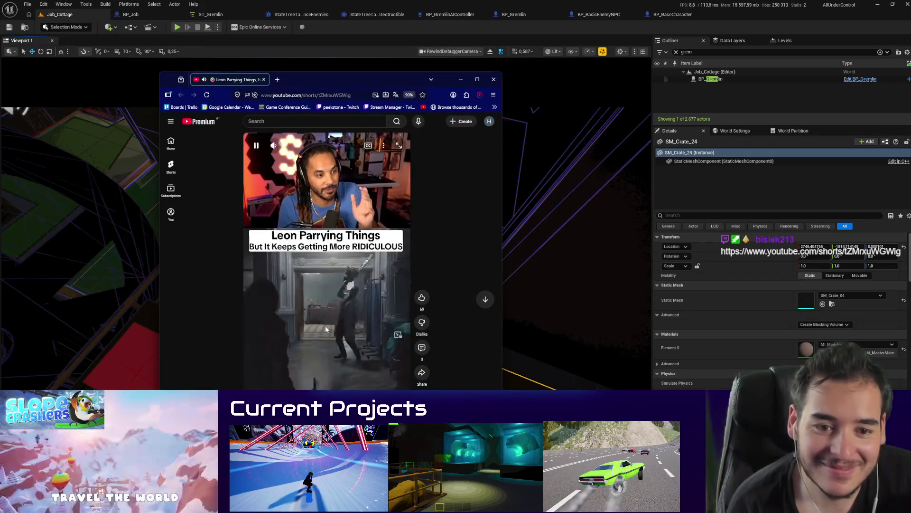
{"action": "left_click", "coordinate": [260, 147]}
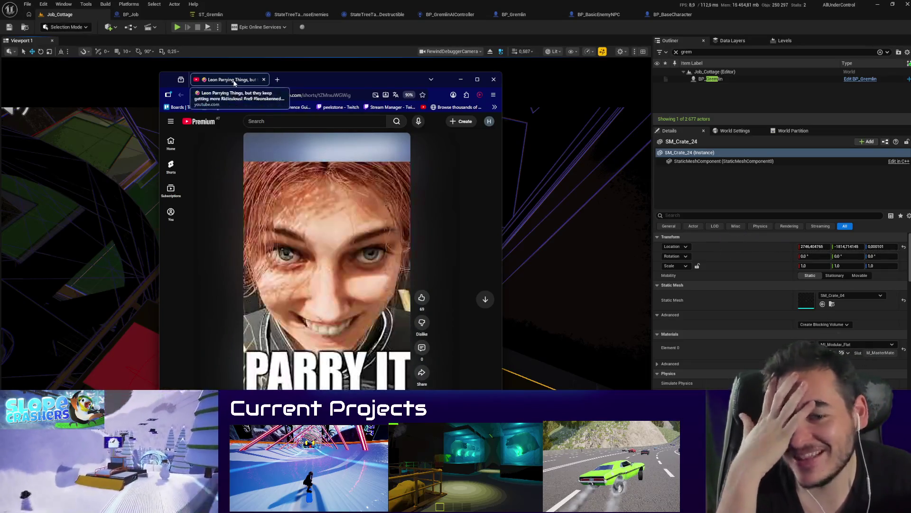
{"action": "key", "text": "ctrl+w"}
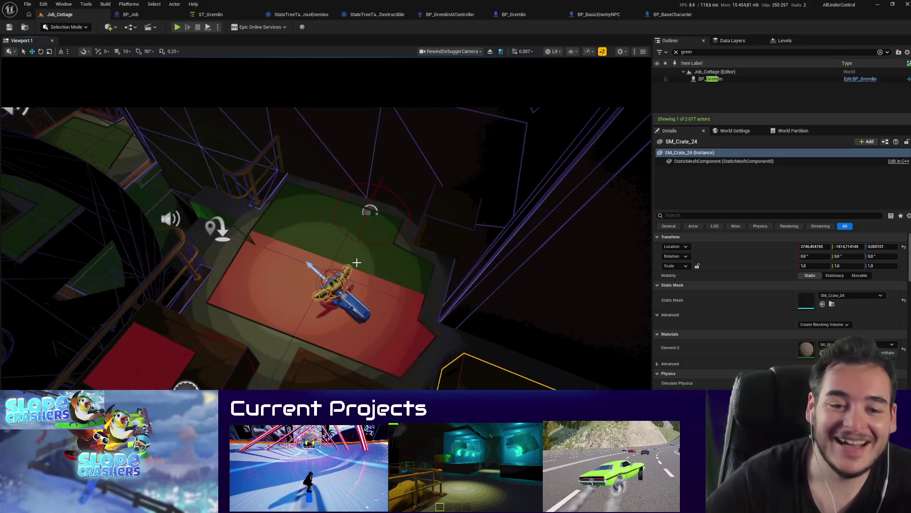
Step: Run a brief Job_Cottage play-test and stop it, returning to edit mode
{"action": "scroll", "coordinate": [359, 268], "scroll_direction": "up", "scroll_amount": 5}
{"action": "scroll", "coordinate": [359, 269], "scroll_direction": "down", "scroll_amount": 5}
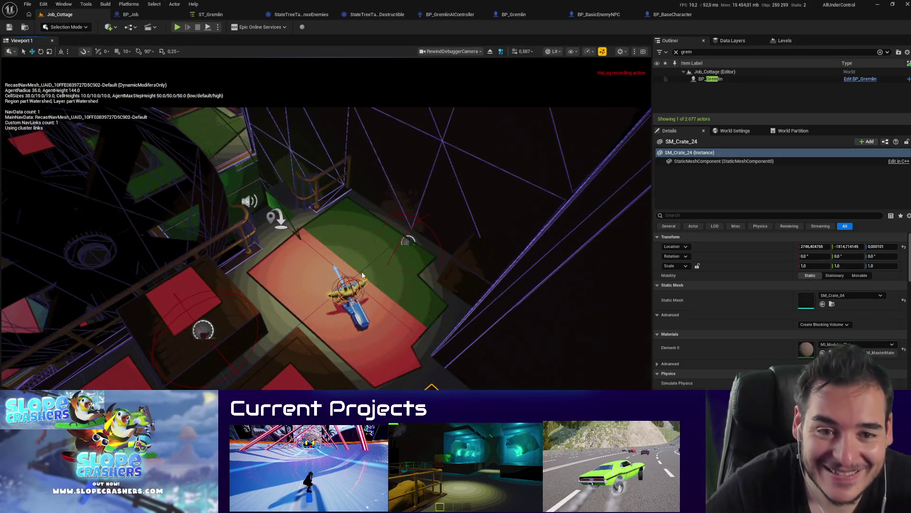
{"action": "key", "text": "alt+p"}
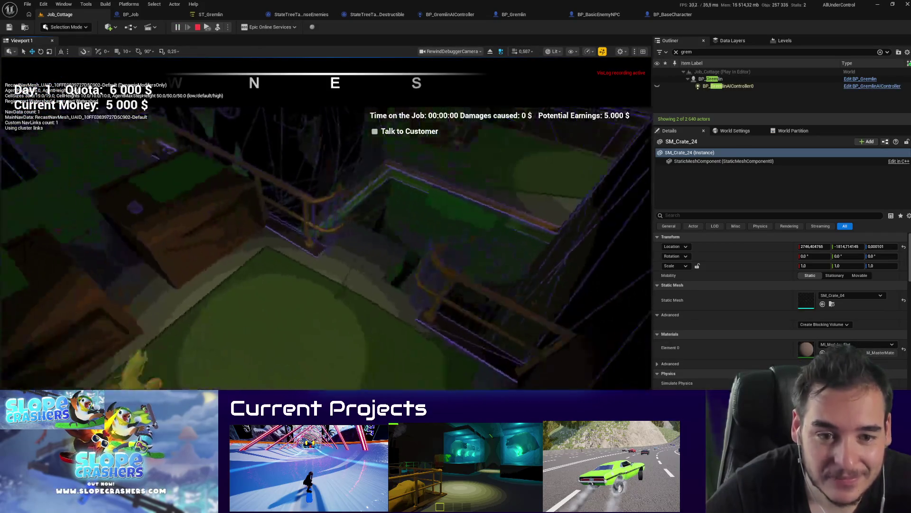
{"action": "key", "text": "Escape"}
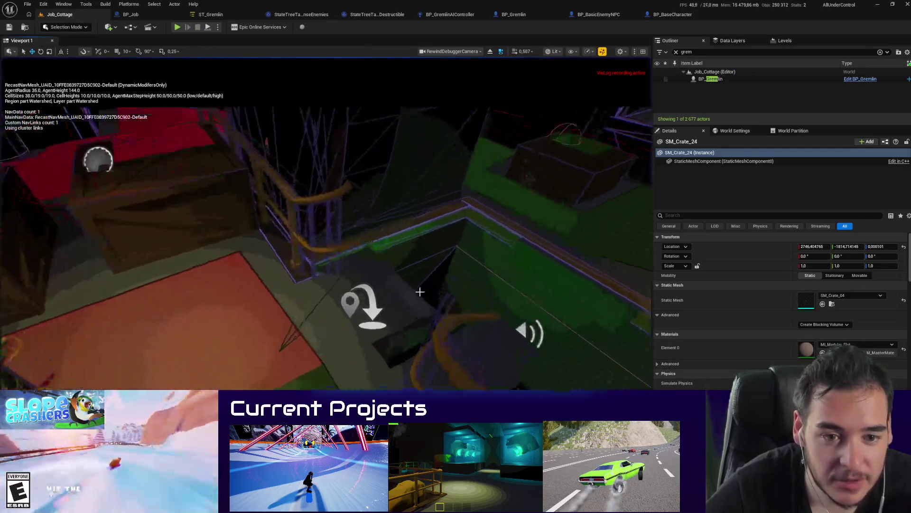
Step: Set the BP_NavLinkJump point link Direction to Right to Left and start a play-test
{"action": "mouse_move", "coordinate": [371, 314]}
{"action": "left_mouse_down"}
{"action": "mouse_move", "coordinate": [327, 315]}
{"action": "mouse_move", "coordinate": [324, 268]}
{"action": "mouse_move", "coordinate": [464, 318]}
{"action": "mouse_move", "coordinate": [442, 304]}
{"action": "mouse_move", "coordinate": [434, 313]}
{"action": "left_mouse_up"}
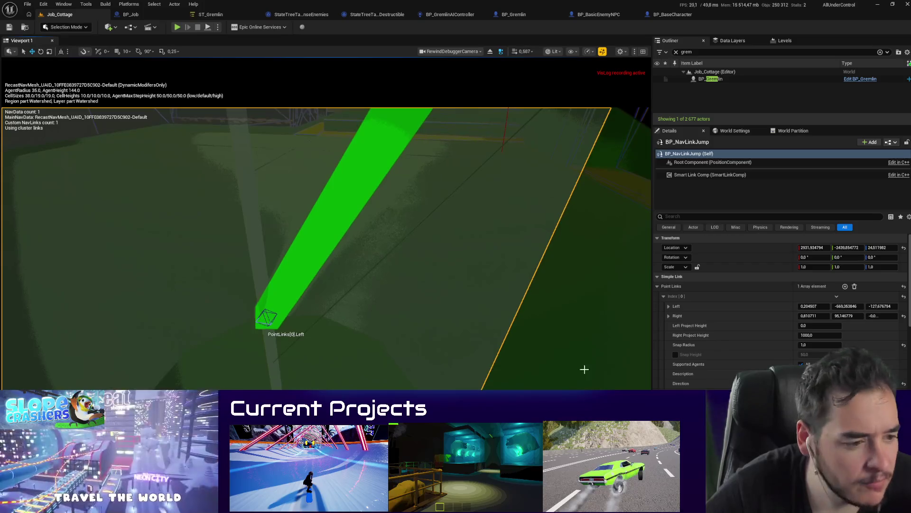
{"action": "scroll", "coordinate": [782, 321], "scroll_direction": "down", "scroll_amount": 2}
{"action": "left_click", "coordinate": [816, 370]}
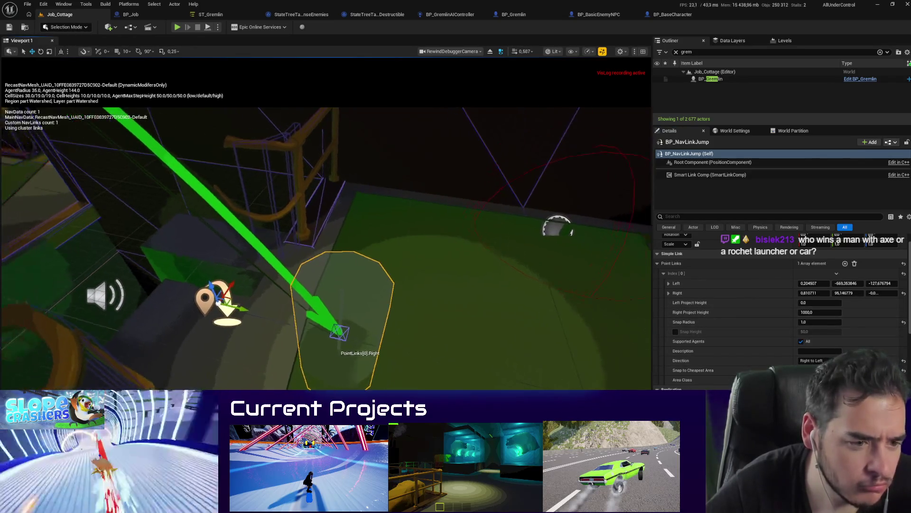
{"action": "key", "text": "alt+p"}
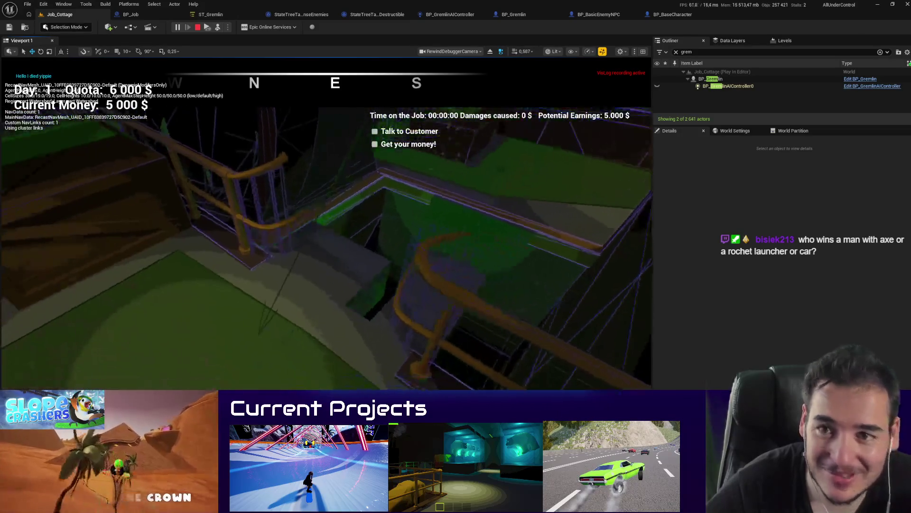
Step: Select BP_NavLinkJump and run two more brief play-tests of the jump link
{"action": "key", "text": "Escape"}
{"action": "left_click", "coordinate": [478, 265]}
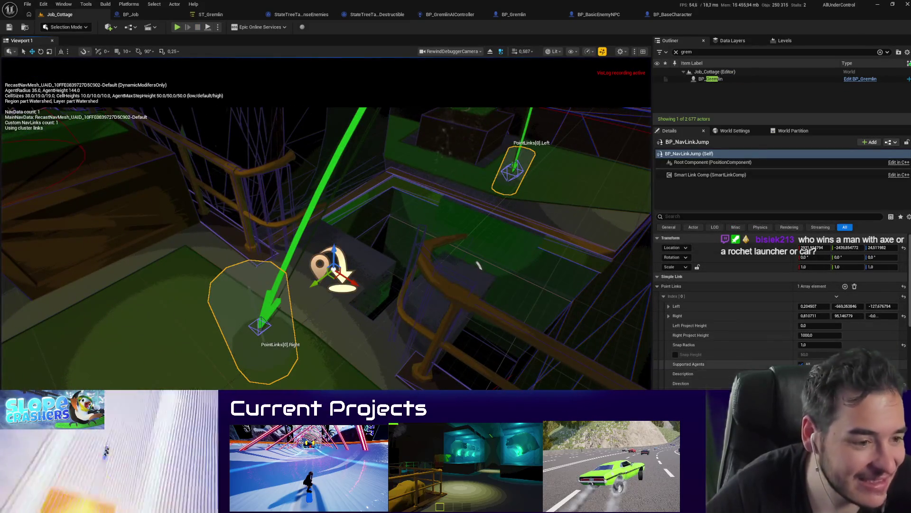
{"action": "key", "text": "alt+p"}
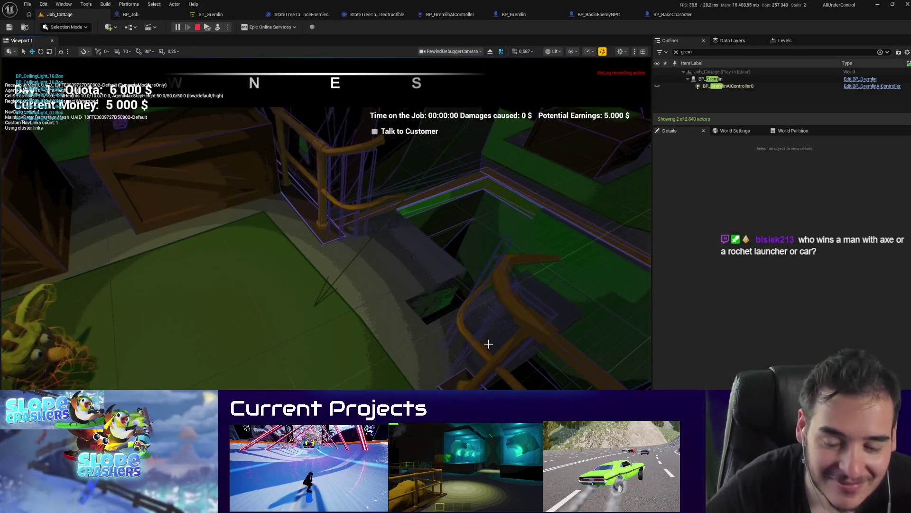
{"action": "key", "text": "Escape"}
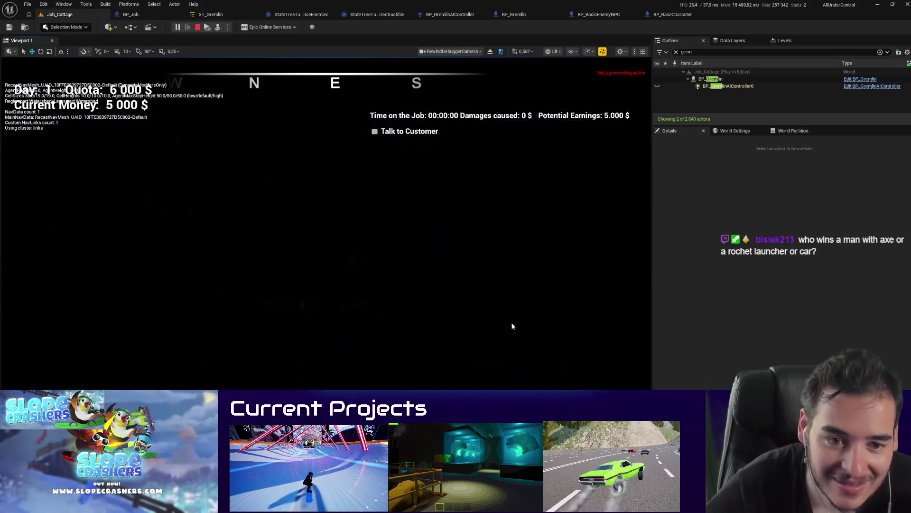
{"action": "key", "text": "alt+p"}
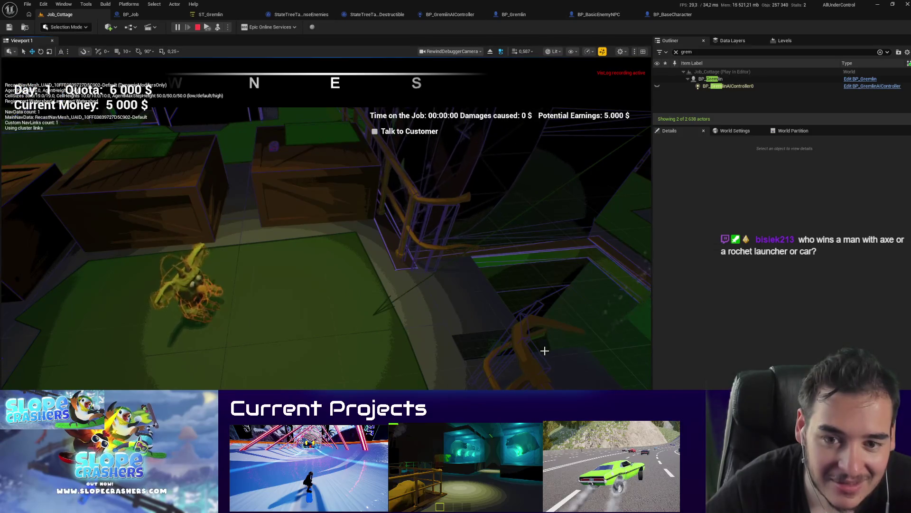
{"action": "key", "text": "Escape"}
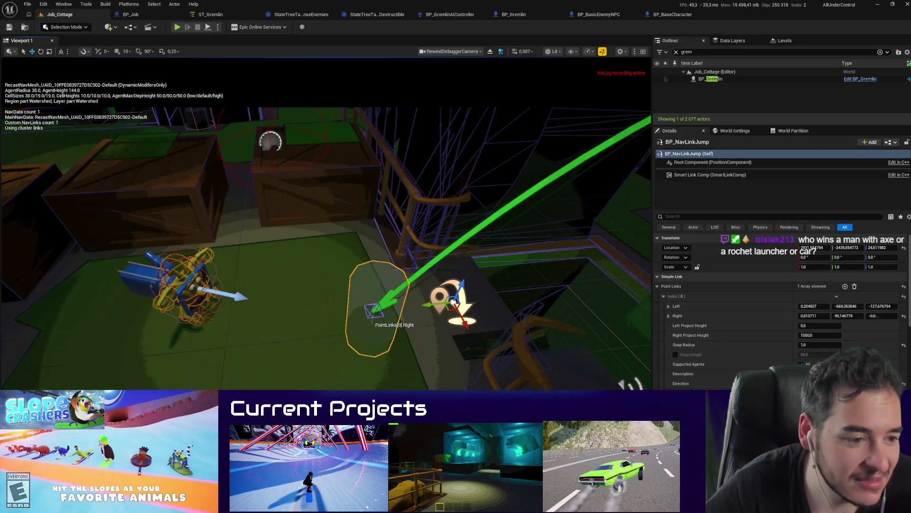
Step: Play-test again facing the link's right endpoint, frame that endpoint, and relaunch play
{"action": "scroll", "coordinate": [824, 327], "scroll_direction": "down", "scroll_amount": 5}
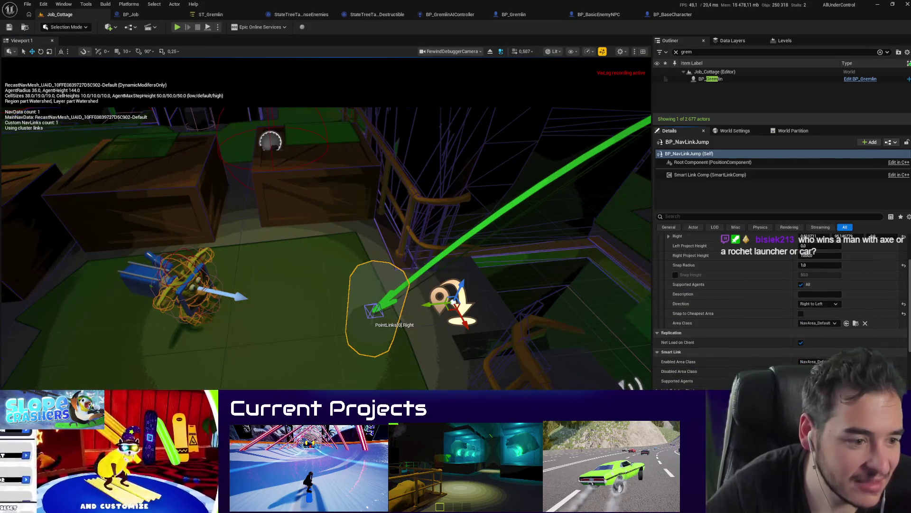
{"action": "left_click_drag", "start_coordinate": [484, 349], "coordinate": [485, 349]}
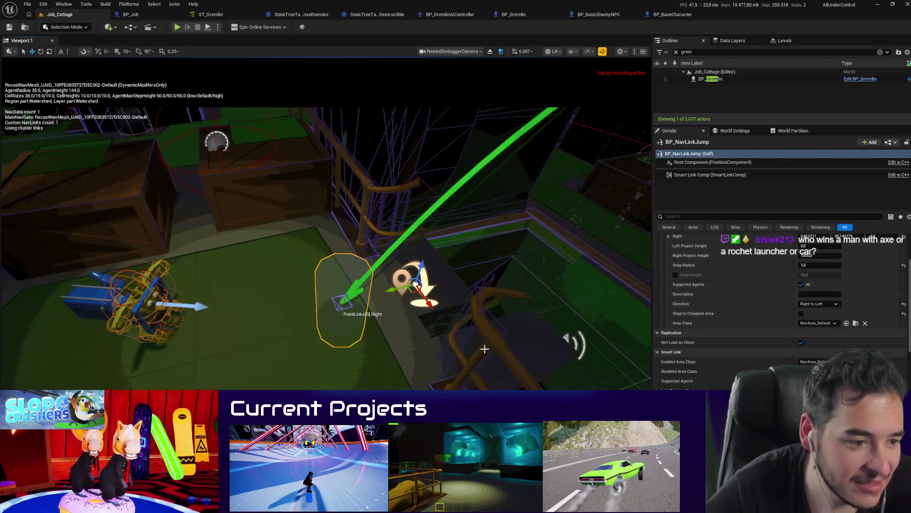
{"action": "key", "text": "alt+p"}
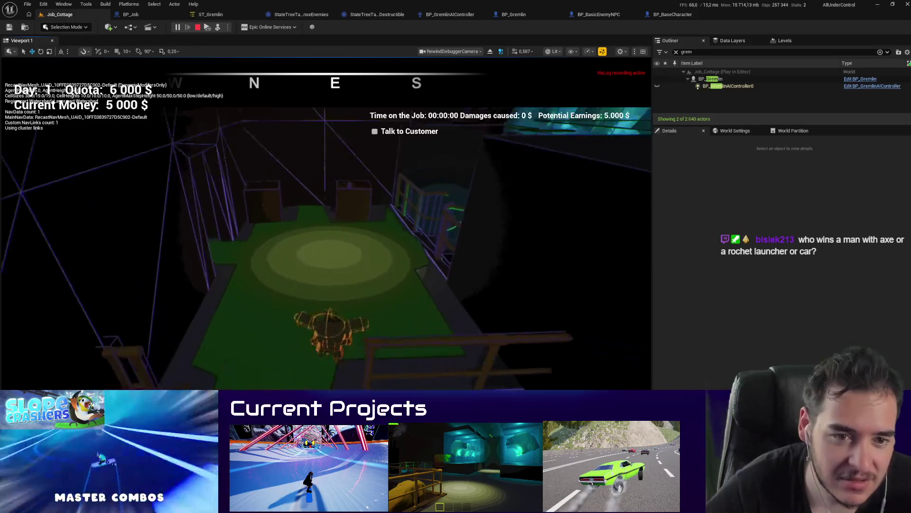
{"action": "key", "text": "Escape"}
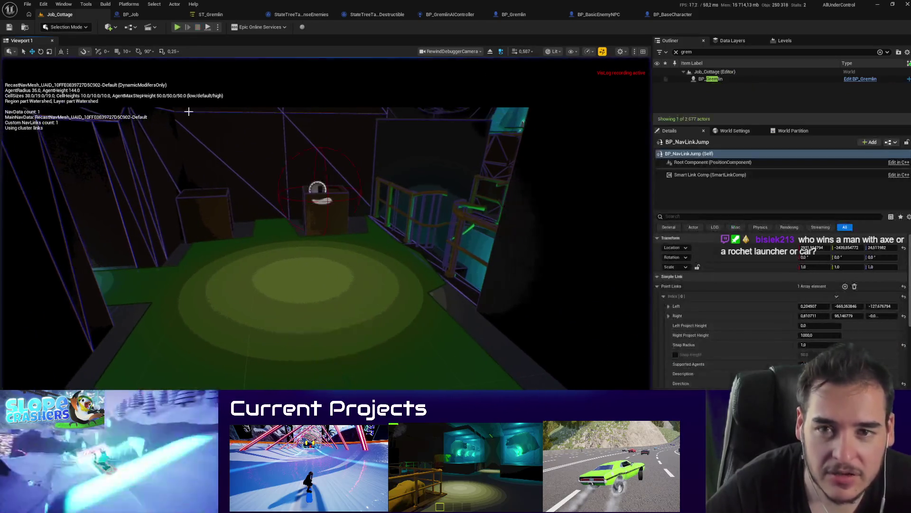
{"action": "key", "text": "f"}
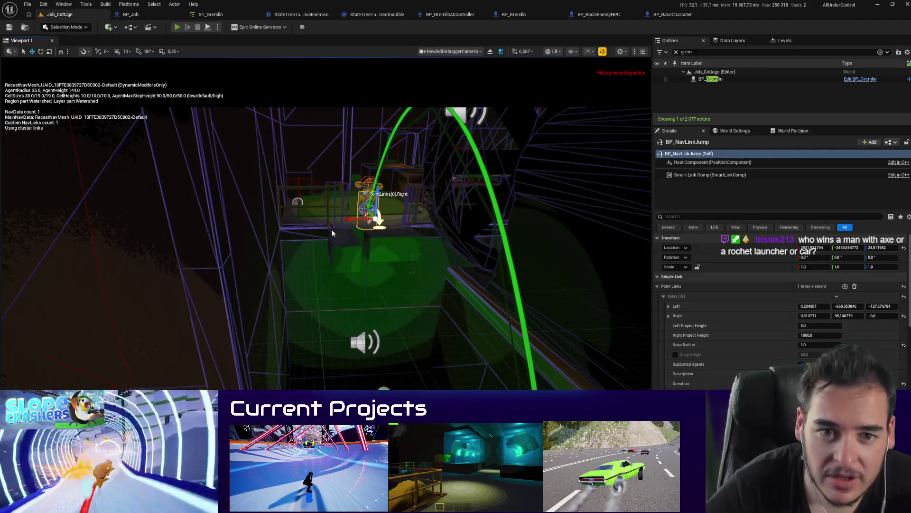
{"action": "key", "text": "alt+p"}
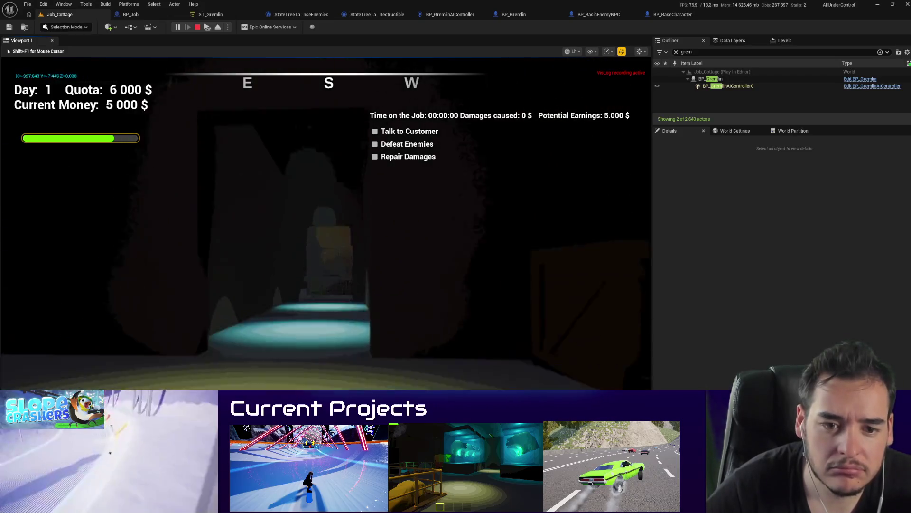
Step: Restart the play-test, walk into the next room, defeat the gremlin, and stop play
{"action": "key", "text": "Escape"}
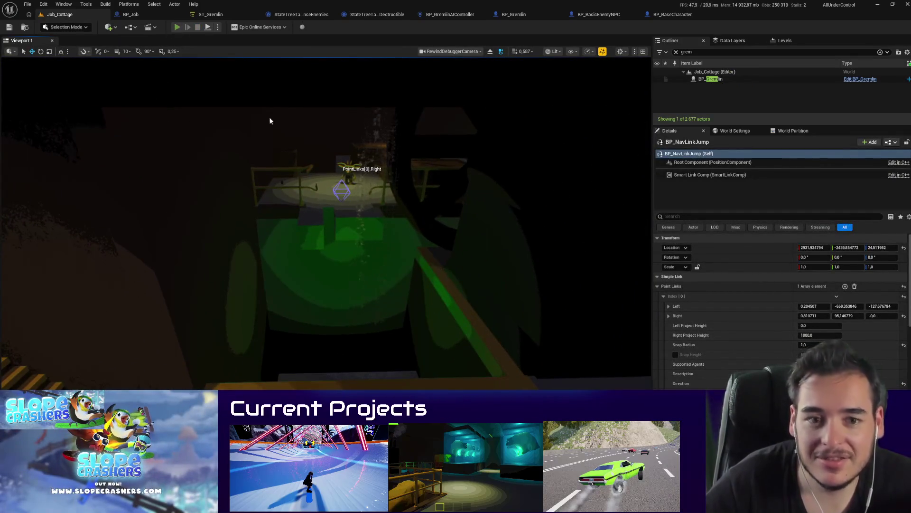
{"action": "key", "text": "alt+p"}
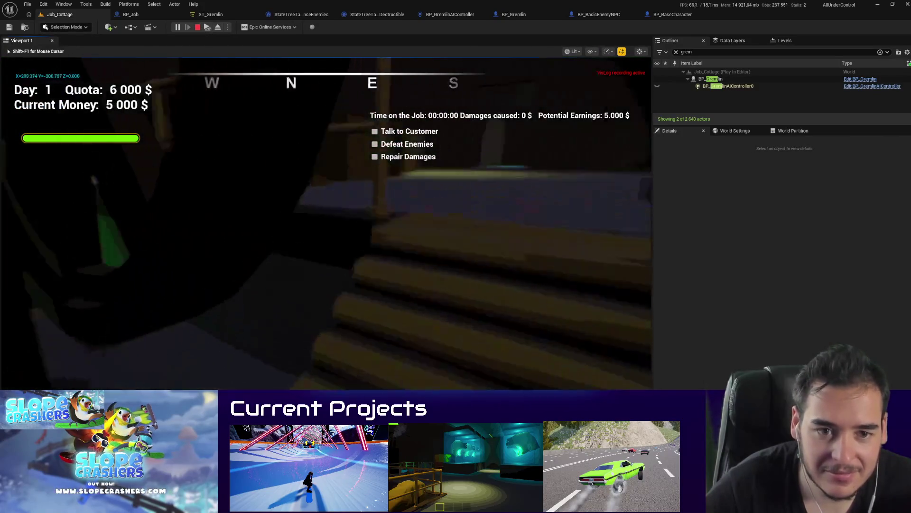
{"action": "key", "text": "w"}
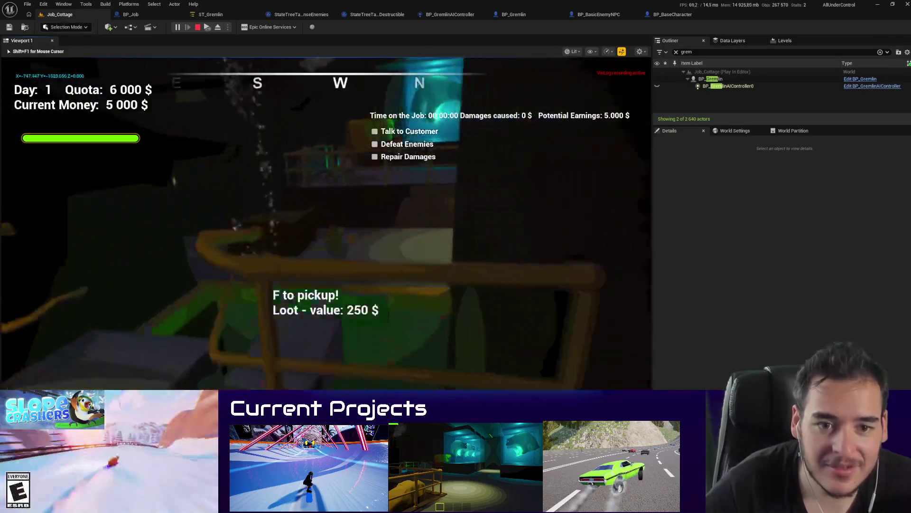
{"action": "key", "text": "w"}
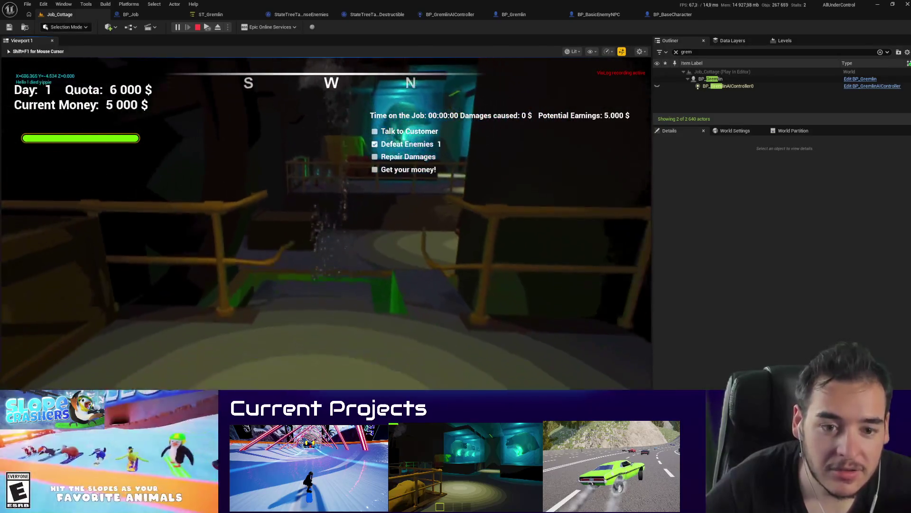
{"action": "key", "text": "Escape"}
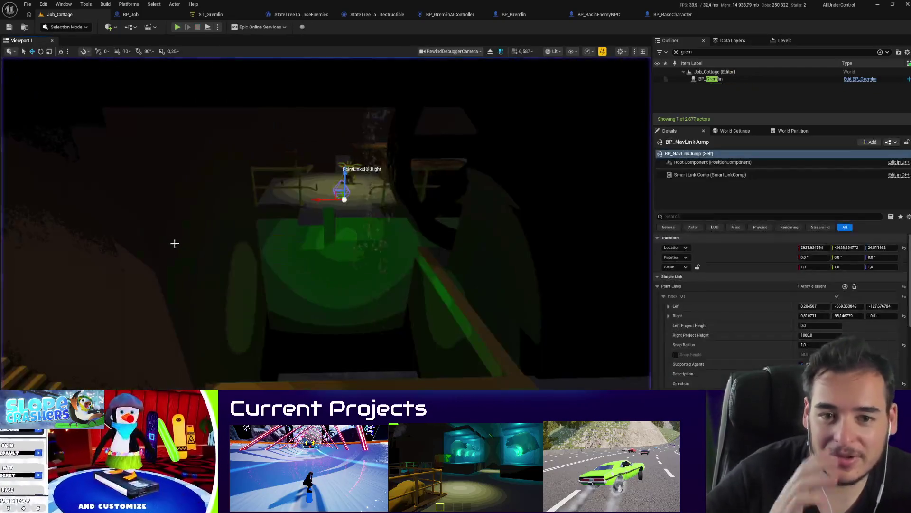
Step: Delete the crate beside the gremlin and move the gremlin to a new spot
{"action": "mouse_move", "coordinate": [326, 224]}
{"action": "left_mouse_down"}
{"action": "mouse_move", "coordinate": [353, 226]}
{"action": "mouse_move", "coordinate": [266, 261]}
{"action": "mouse_move", "coordinate": [315, 265]}
{"action": "left_mouse_up"}
{"action": "left_click", "coordinate": [317, 237]}
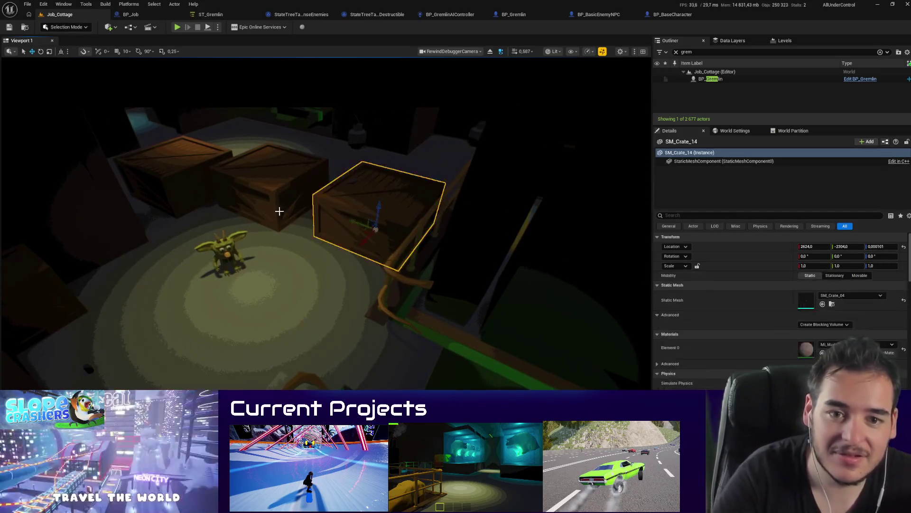
{"action": "key", "text": "Delete"}
{"action": "left_click", "coordinate": [220, 253]}
{"action": "mouse_move", "coordinate": [221, 253]}
{"action": "left_mouse_down"}
{"action": "mouse_move", "coordinate": [142, 247]}
{"action": "mouse_move", "coordinate": [71, 224]}
{"action": "left_mouse_up"}
{"action": "mouse_move", "coordinate": [16, 222]}
{"action": "left_mouse_down"}
{"action": "mouse_move", "coordinate": [30, 213]}
{"action": "mouse_move", "coordinate": [18, 204]}
{"action": "mouse_move", "coordinate": [228, 211]}
{"action": "left_mouse_up"}
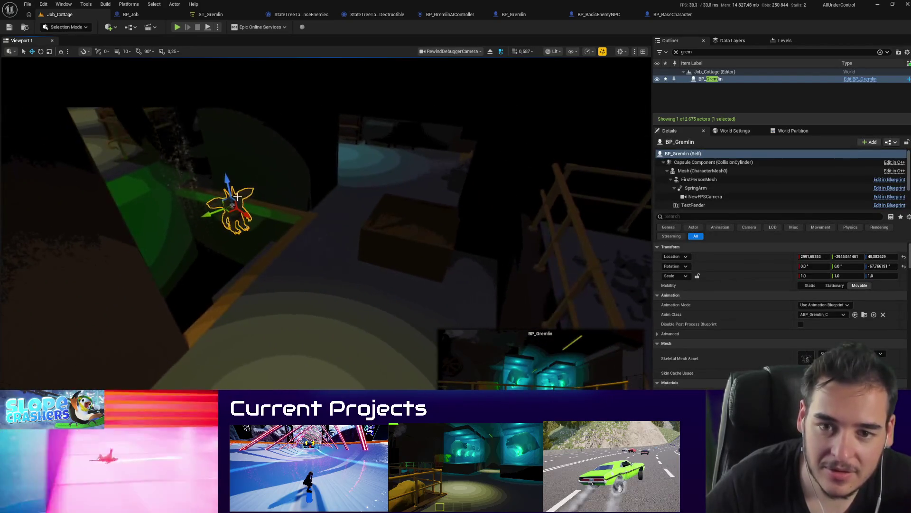
Step: Show the navmesh, place a copy of the crate to the left, and run a quick play-test
{"action": "left_click", "coordinate": [411, 251]}
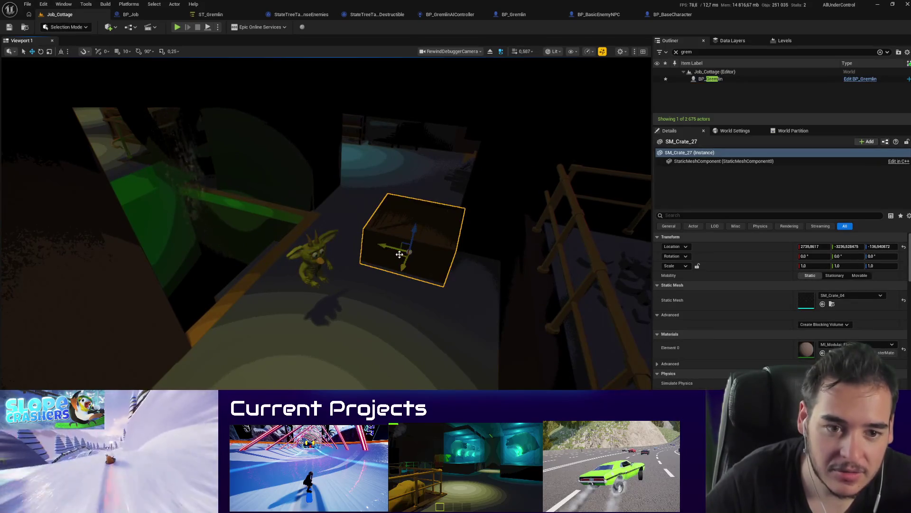
{"action": "key", "text": "p"}
{"action": "mouse_move", "coordinate": [400, 254]}
{"action": "left_mouse_down"}
{"action": "mouse_move", "coordinate": [363, 199]}
{"action": "mouse_move", "coordinate": [356, 255]}
{"action": "mouse_move", "coordinate": [268, 352]}
{"action": "mouse_move", "coordinate": [261, 385]}
{"action": "mouse_move", "coordinate": [350, 372]}
{"action": "left_mouse_up"}
{"action": "scroll", "coordinate": [350, 372], "scroll_direction": "up", "scroll_amount": 2}
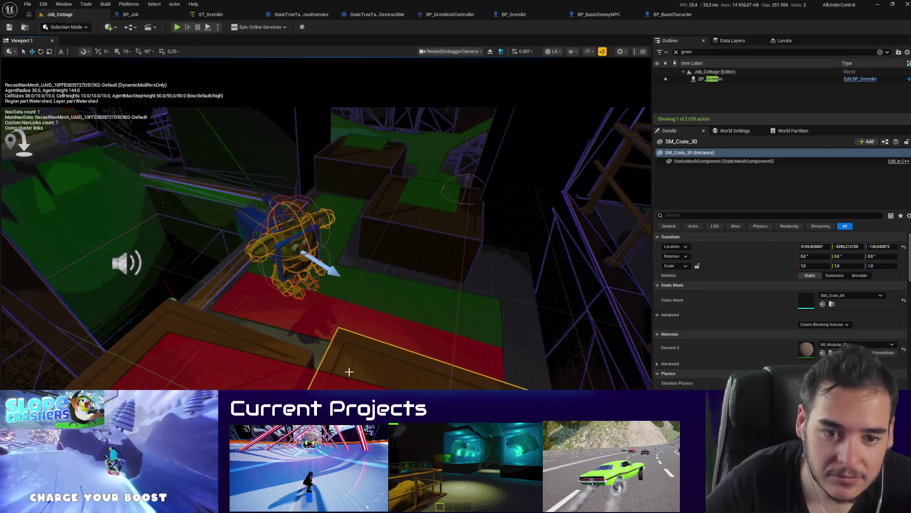
{"action": "key", "text": "alt+p"}
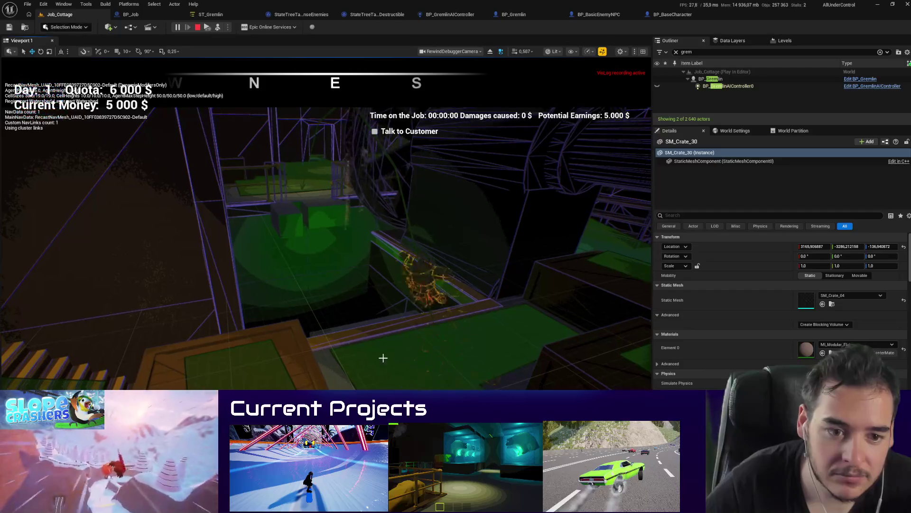
{"action": "key", "text": "Escape"}
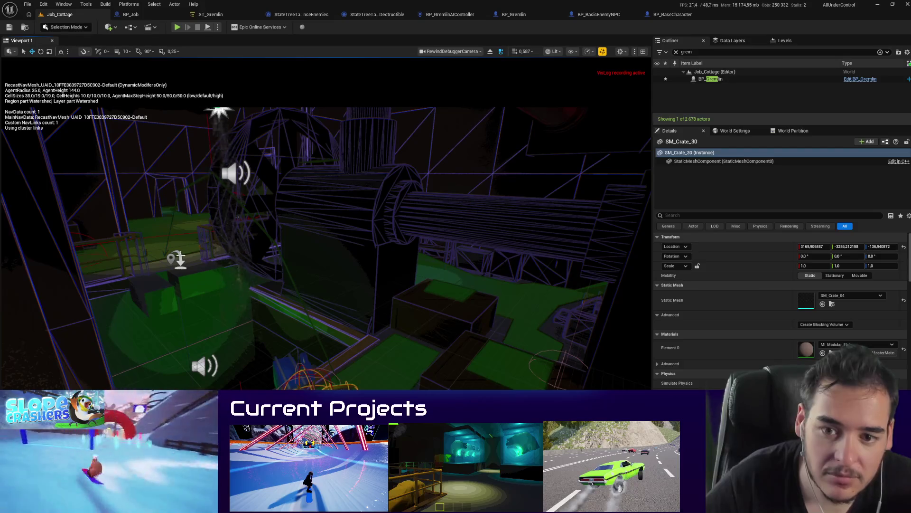
Step: Select the jump nav link, frame it with F, and start play-testing again
{"action": "left_click", "coordinate": [170, 262]}
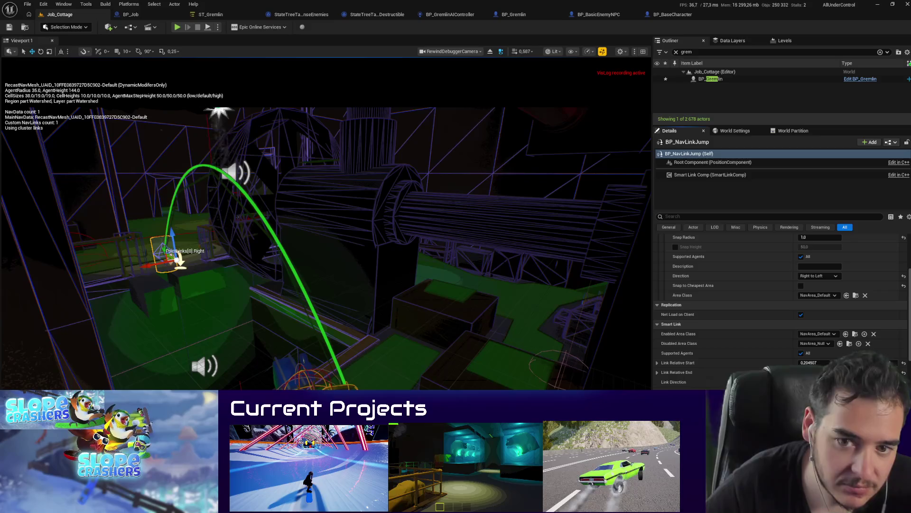
{"action": "key", "text": "f"}
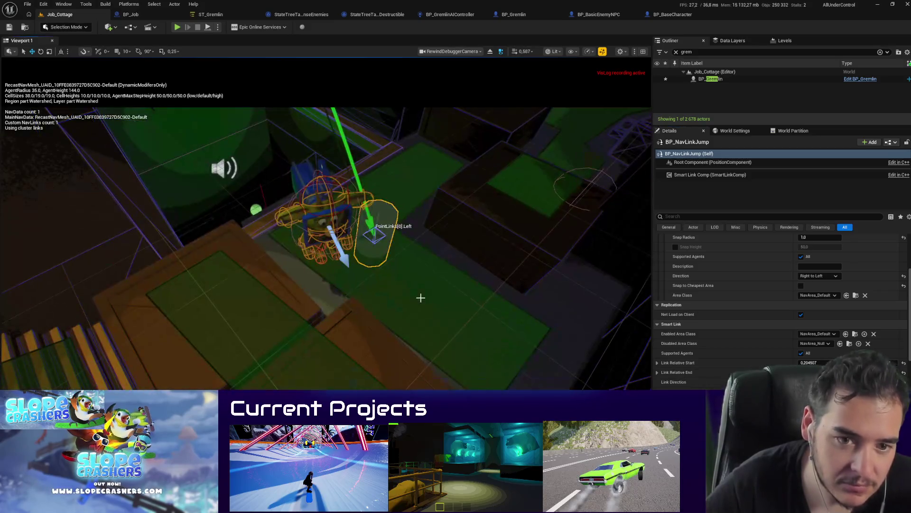
{"action": "key", "text": "alt+p"}
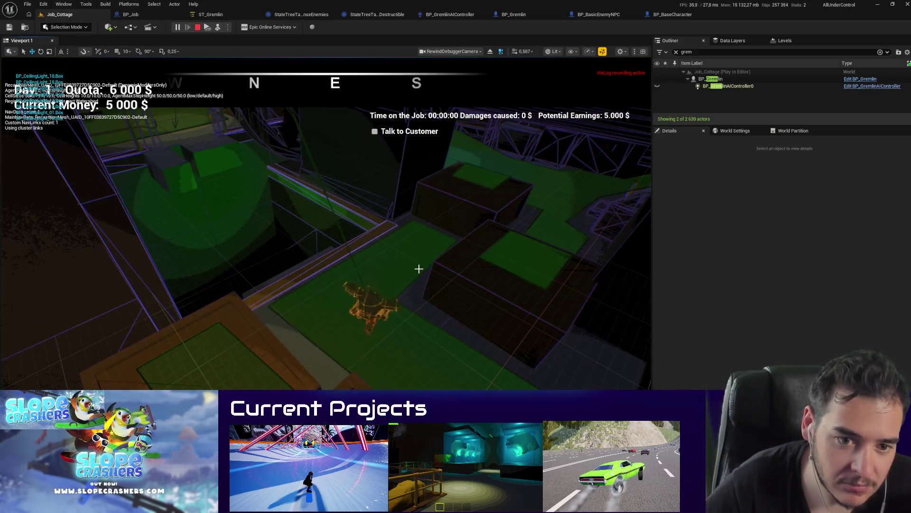
Step: Stop the play-test, pan across the level, and start another play session
{"action": "key", "text": "Escape"}
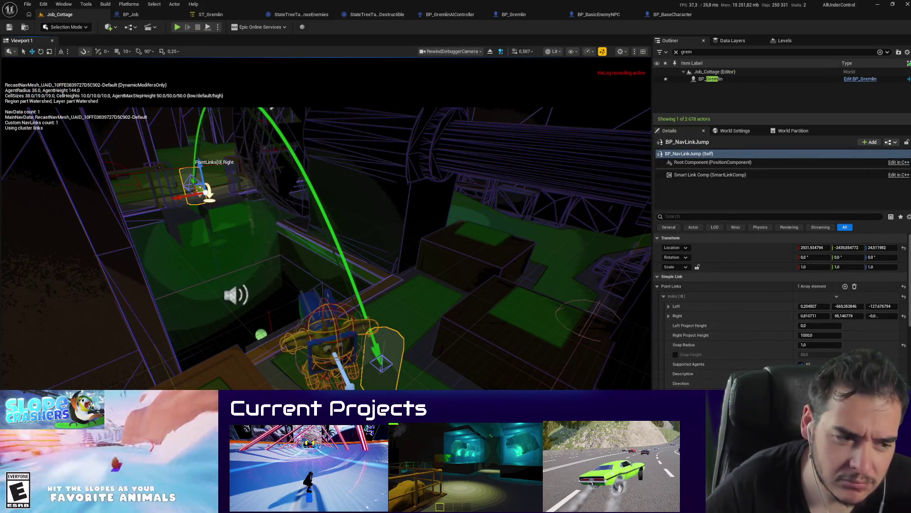
{"action": "scroll", "coordinate": [764, 295], "scroll_direction": "down", "scroll_amount": 3}
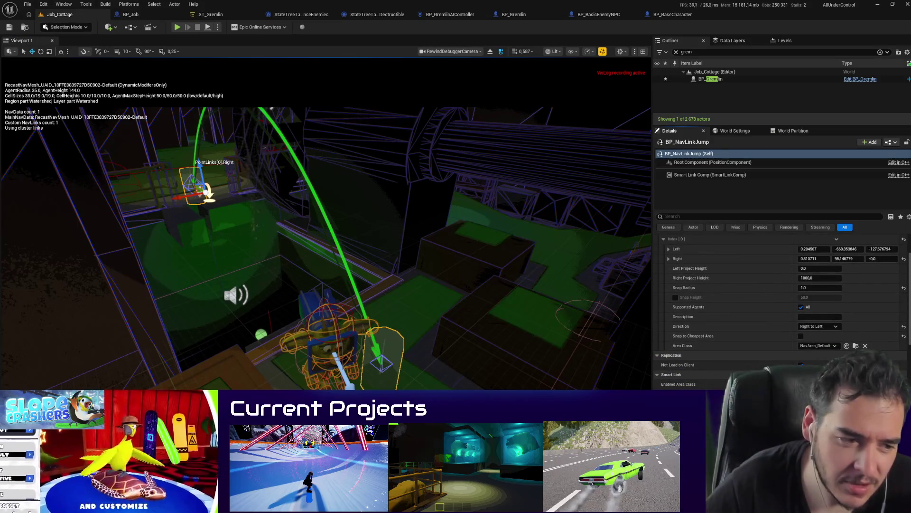
{"action": "left_click_drag", "start_coordinate": [380, 315], "coordinate": [384, 326]}
{"action": "key", "text": "alt+p"}
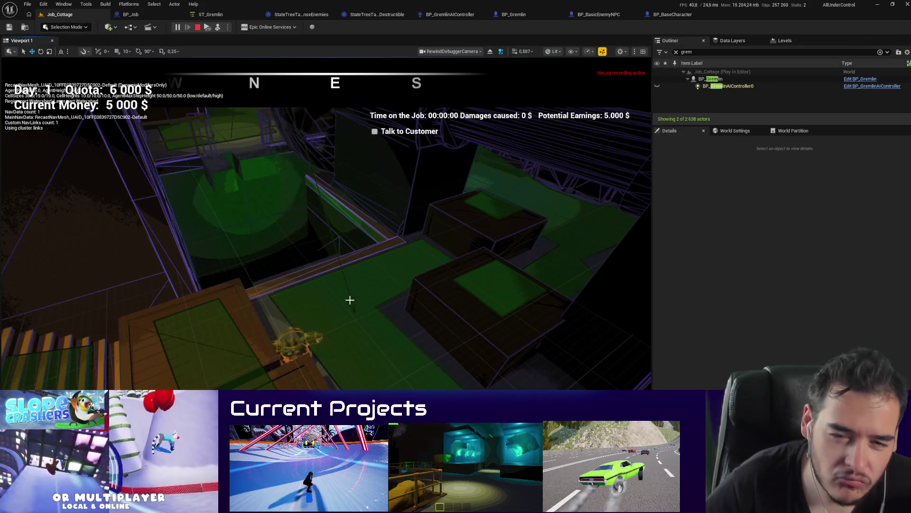
Step: Stop playing and drag BP_Gremlin toward the far side of the level
{"action": "left_click", "coordinate": [303, 338]}
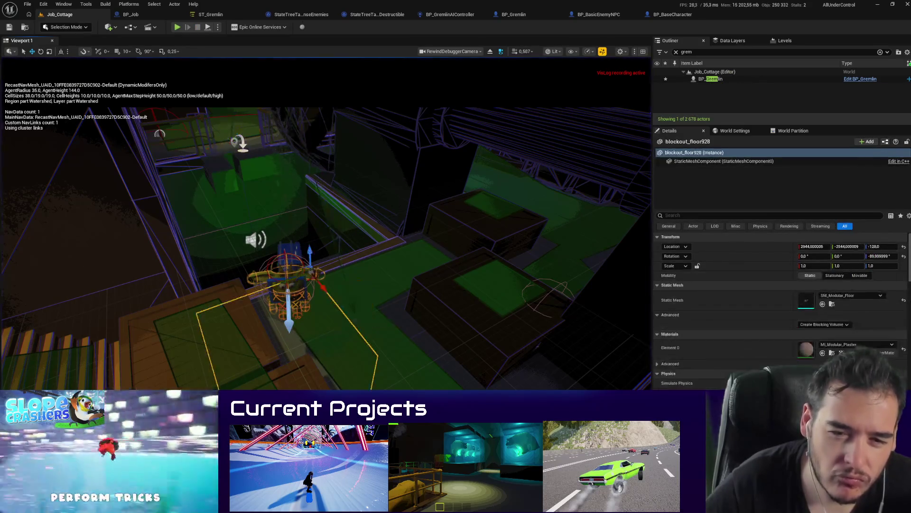
{"action": "key", "text": "Escape"}
{"action": "mouse_move", "coordinate": [281, 293]}
{"action": "left_mouse_down"}
{"action": "mouse_move", "coordinate": [261, 192]}
{"action": "mouse_move", "coordinate": [220, 103]}
{"action": "left_mouse_up"}
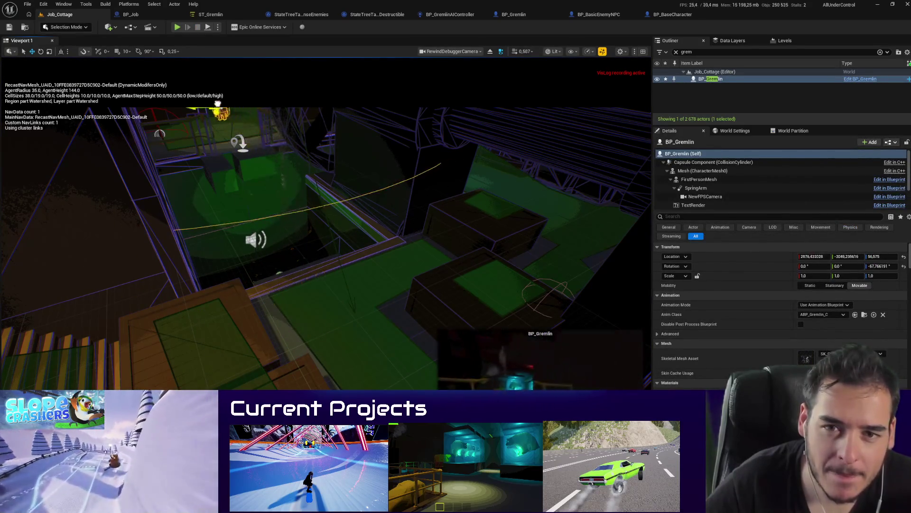
{"action": "left_click_drag", "start_coordinate": [312, 164], "coordinate": [328, 176]}
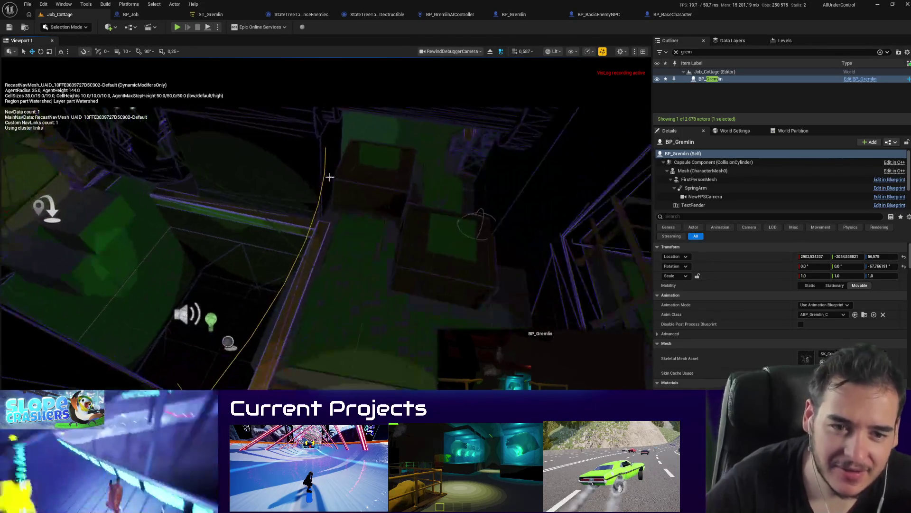
Step: Fly over the green room and red floor to inspect crates, selecting SM_Crate_14
{"action": "left_click", "coordinate": [421, 245]}
{"action": "left_click_drag", "start_coordinate": [421, 246], "coordinate": [397, 230]}
{"action": "left_click", "coordinate": [350, 212]}
{"action": "left_click_drag", "start_coordinate": [349, 211], "coordinate": [350, 211]}
{"action": "mouse_move", "coordinate": [449, 300]}
{"action": "left_mouse_down"}
{"action": "mouse_move", "coordinate": [306, 239]}
{"action": "mouse_move", "coordinate": [190, 231]}
{"action": "mouse_move", "coordinate": [312, 254]}
{"action": "left_mouse_up"}
{"action": "left_click", "coordinate": [449, 299]}
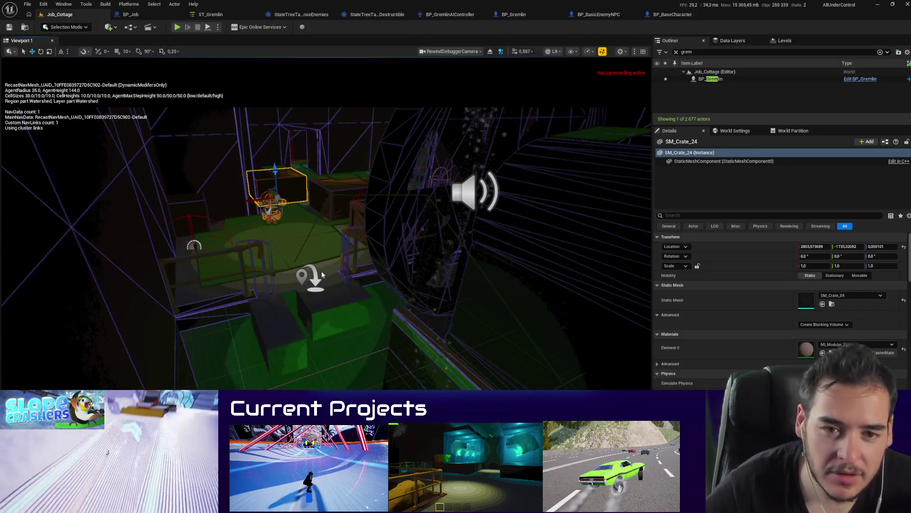
Step: Play-test, nudge SM_Crate_23 slightly along Y, and play-test again
{"action": "key", "text": "alt+p"}
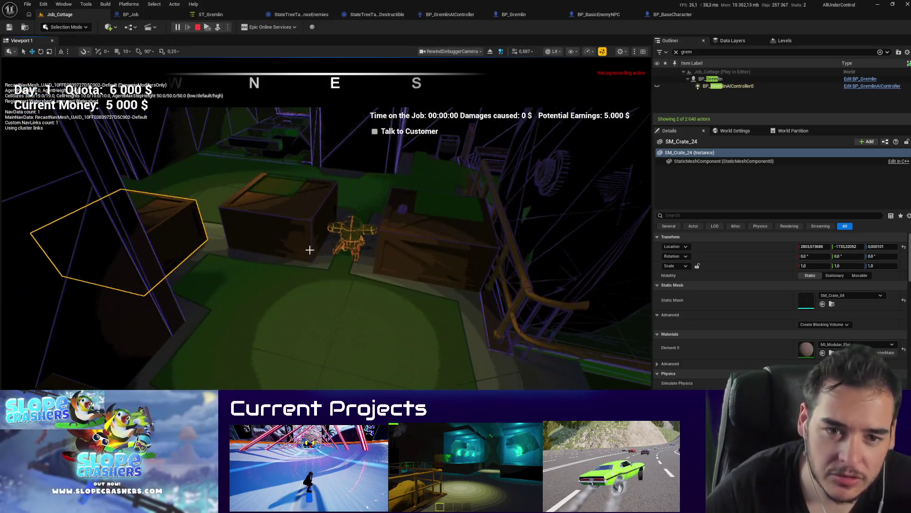
{"action": "key", "text": "Escape"}
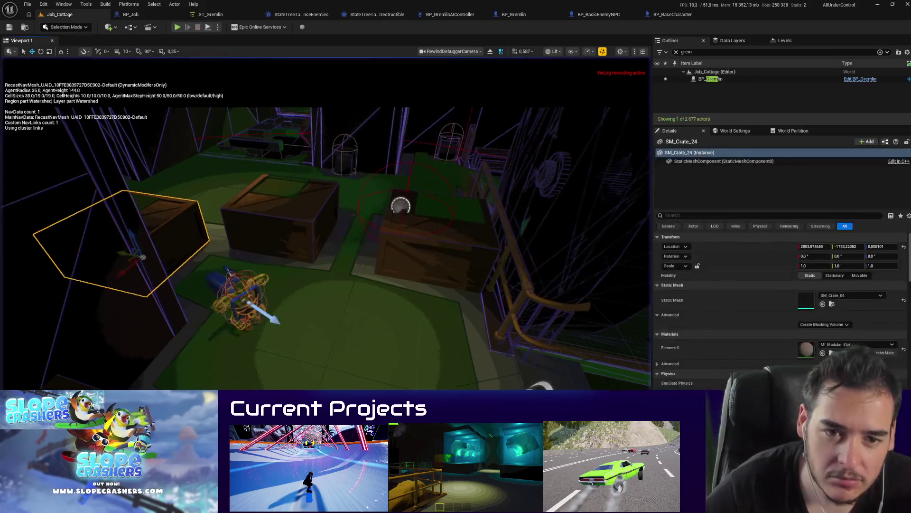
{"action": "left_click_drag", "start_coordinate": [268, 231], "coordinate": [419, 327]}
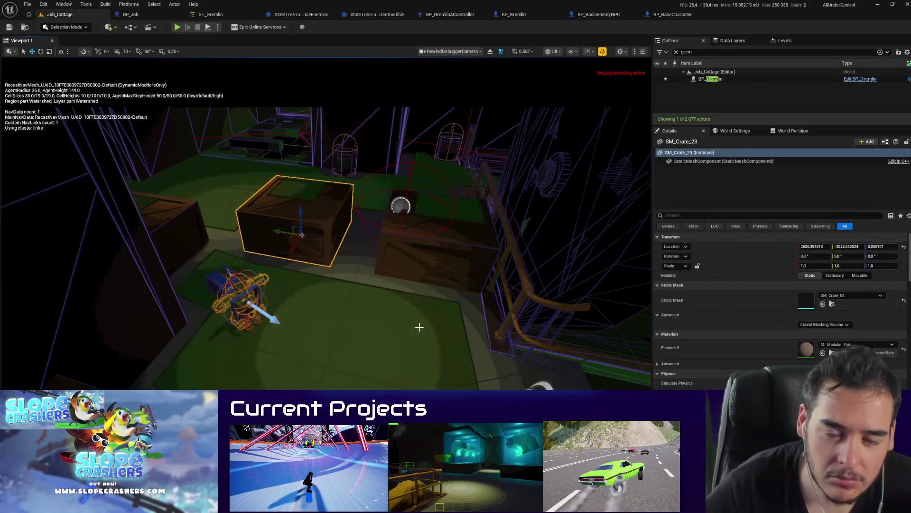
{"action": "key", "text": "alt+p"}
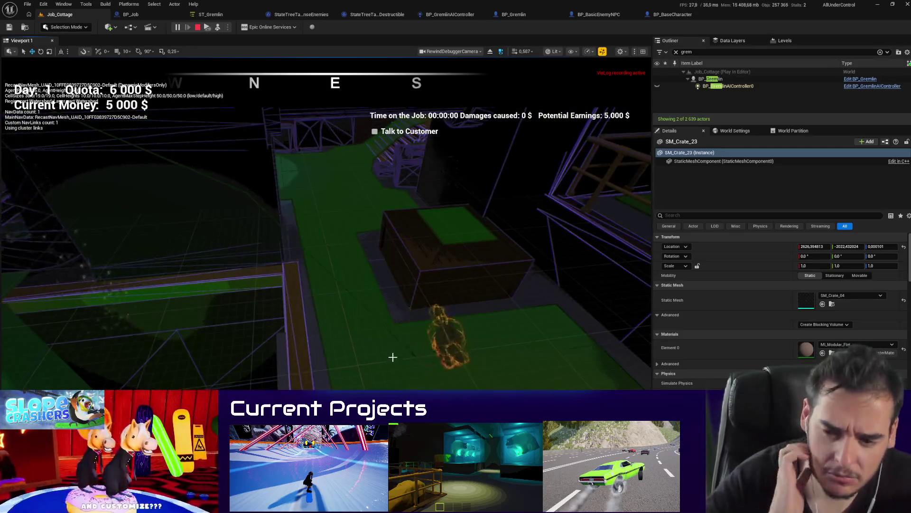
{"action": "key", "text": "Escape"}
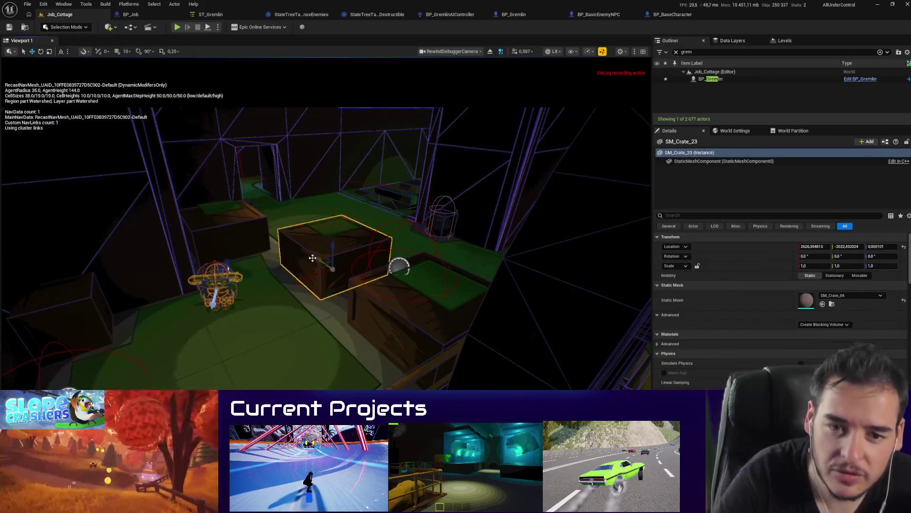
Step: Frame SM_Crate_14, then Alt-drag SM_Crate_27 to place two crate copies
{"action": "left_click", "coordinate": [223, 240]}
{"action": "key", "text": "f"}
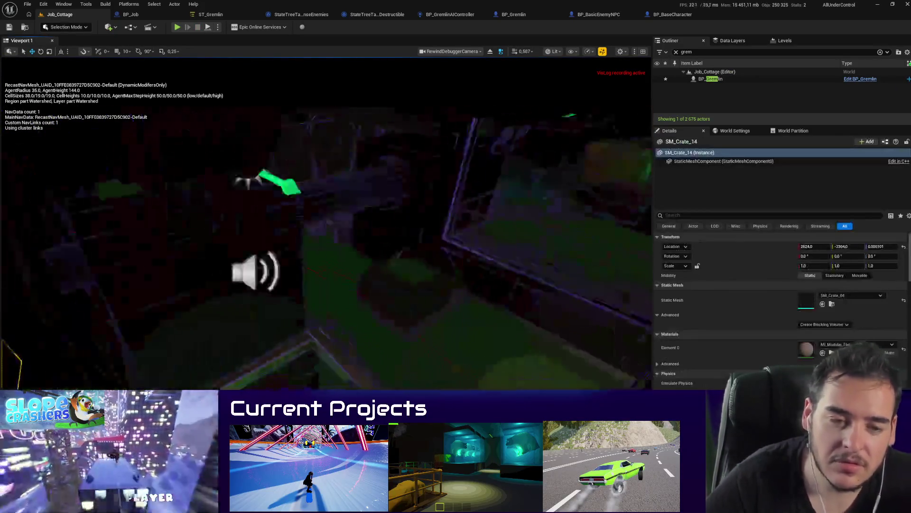
{"action": "left_click", "coordinate": [397, 263]}
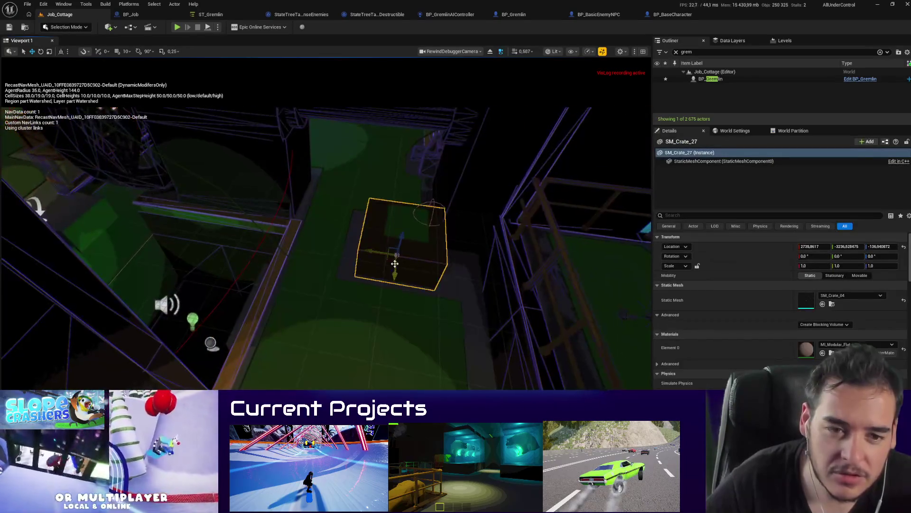
{"action": "mouse_move", "coordinate": [390, 260]}
{"action": "left_mouse_down", "text": "alt"}
{"action": "mouse_move", "coordinate": [309, 224]}
{"action": "mouse_move", "coordinate": [303, 380]}
{"action": "left_mouse_up", "text": "alt"}
{"action": "scroll", "coordinate": [304, 342], "scroll_direction": "down", "scroll_amount": 2}
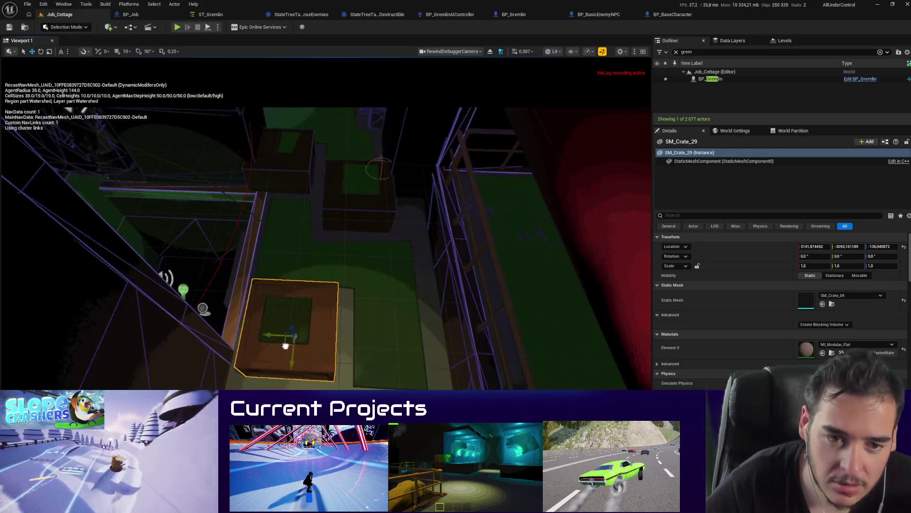
{"action": "left_click_drag", "start_coordinate": [285, 346], "coordinate": [380, 349], "text": "alt"}
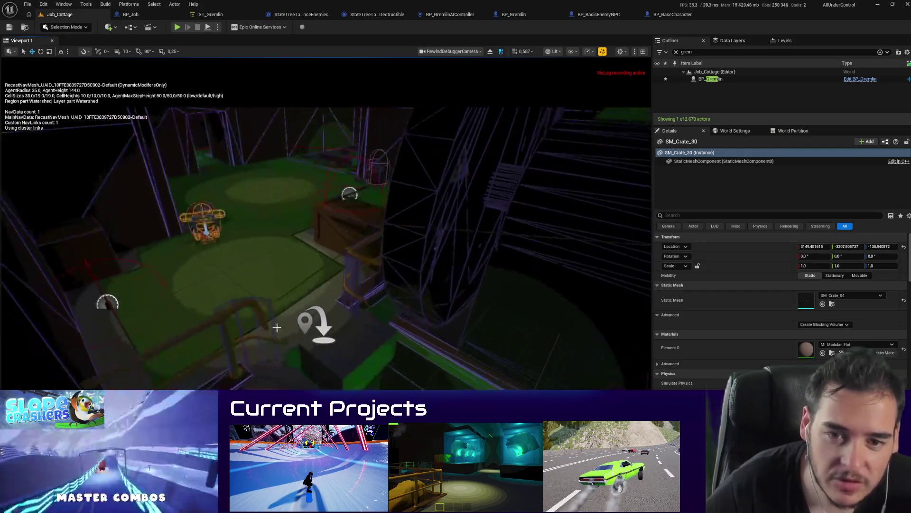
Step: Drag BP_Gremlin onto the green floor beside the crates, then start a play-test
{"action": "left_click", "coordinate": [209, 223]}
{"action": "mouse_move", "coordinate": [195, 215]}
{"action": "left_mouse_down", "text": "shift"}
{"action": "mouse_move", "coordinate": [233, 203]}
{"action": "mouse_move", "coordinate": [216, 229]}
{"action": "left_mouse_up", "text": "shift"}
{"action": "scroll", "coordinate": [325, 223], "scroll_direction": "down", "scroll_amount": 5}
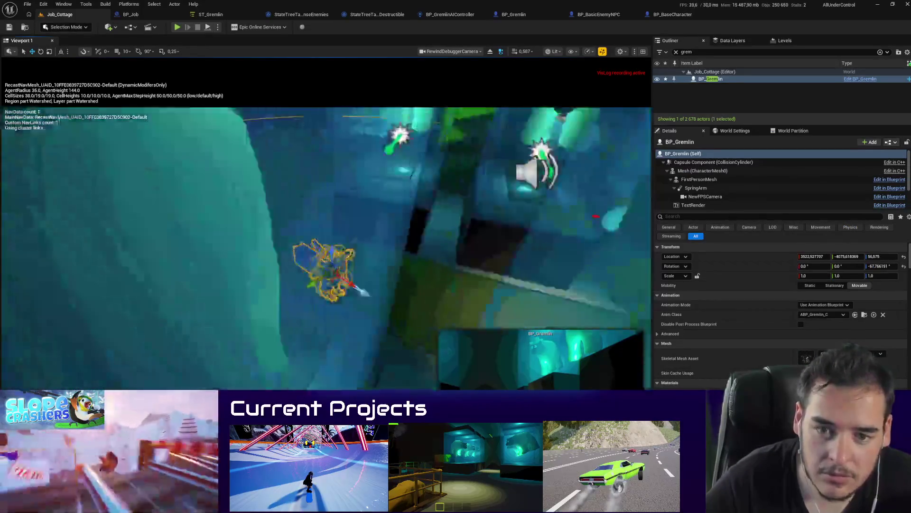
{"action": "scroll", "coordinate": [325, 223], "scroll_direction": "down", "scroll_amount": 3}
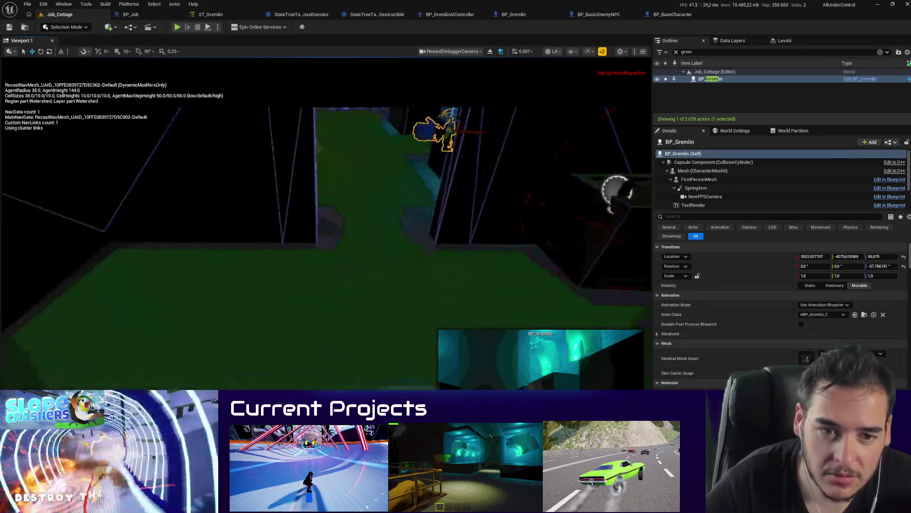
{"action": "scroll", "coordinate": [325, 223], "scroll_direction": "down", "scroll_amount": 5}
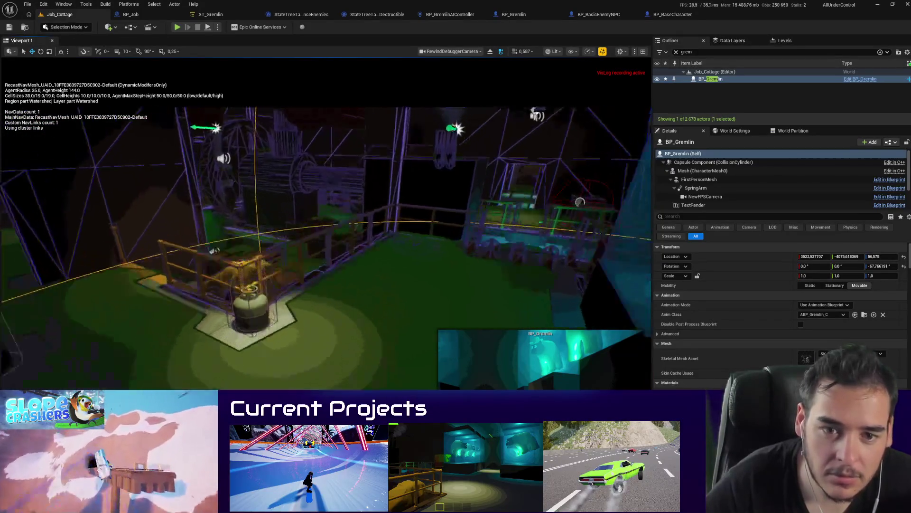
{"action": "key", "text": "f"}
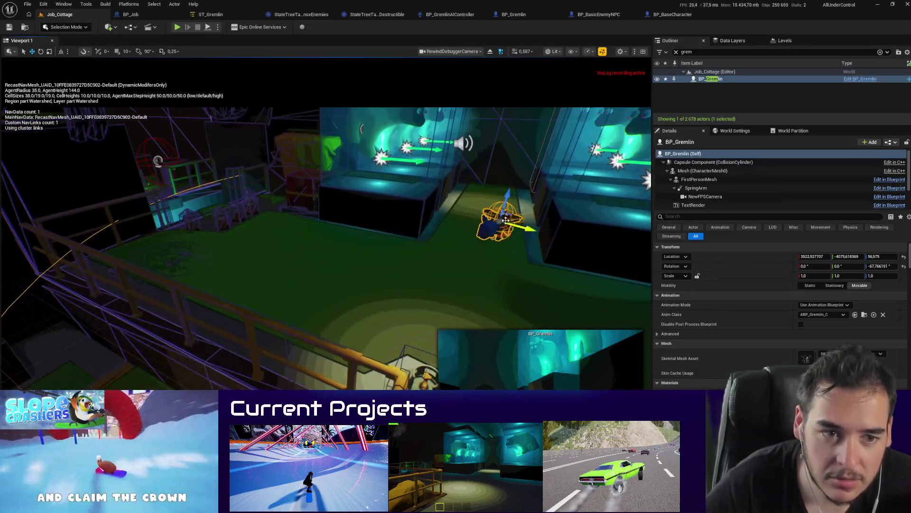
{"action": "left_click_drag", "start_coordinate": [508, 220], "coordinate": [271, 310]}
{"action": "key", "text": "f"}
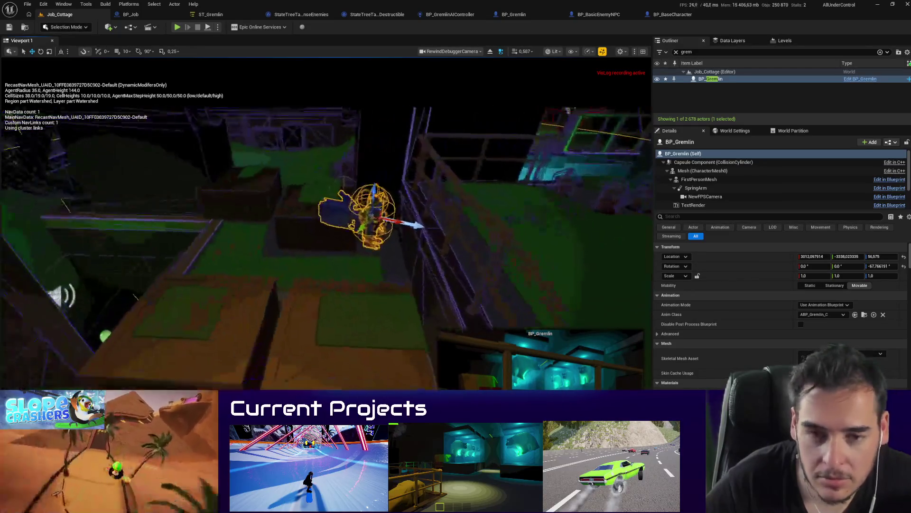
{"action": "left_click_drag", "start_coordinate": [375, 212], "coordinate": [259, 236]}
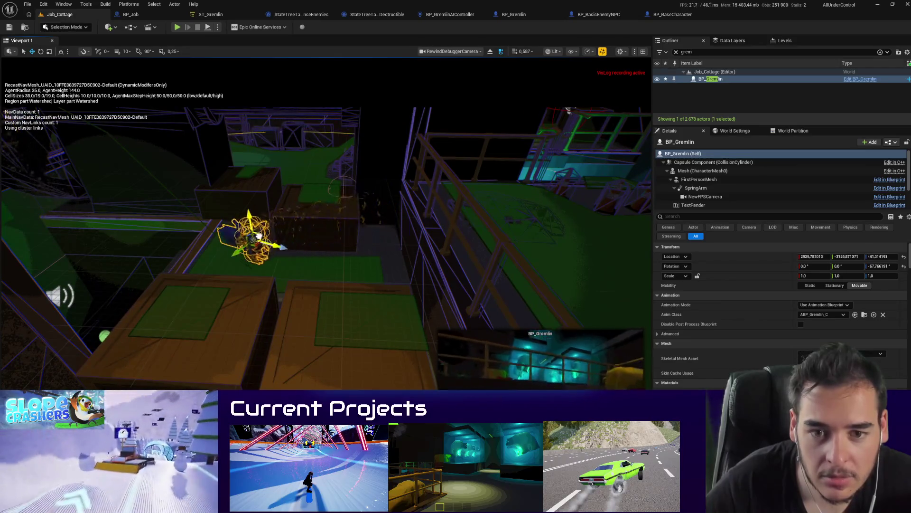
{"action": "left_click_drag", "start_coordinate": [396, 241], "coordinate": [400, 223]}
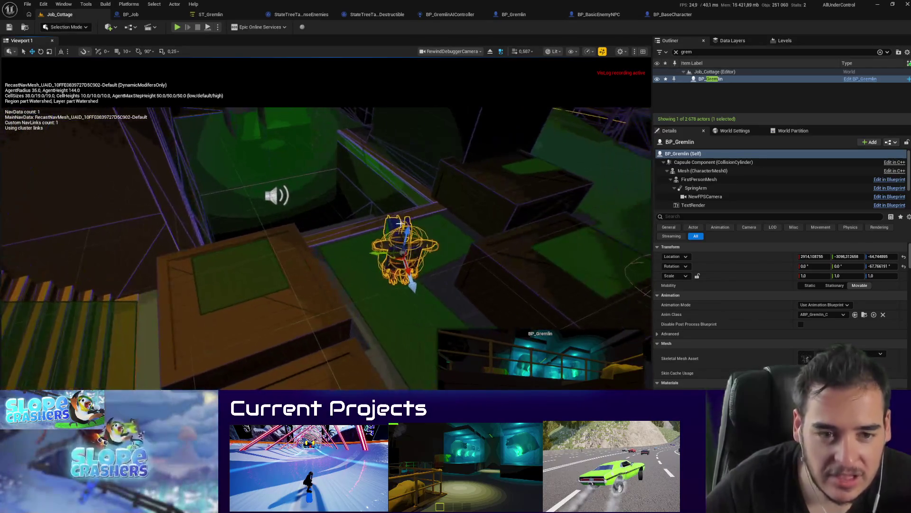
{"action": "key", "text": "alt+p"}
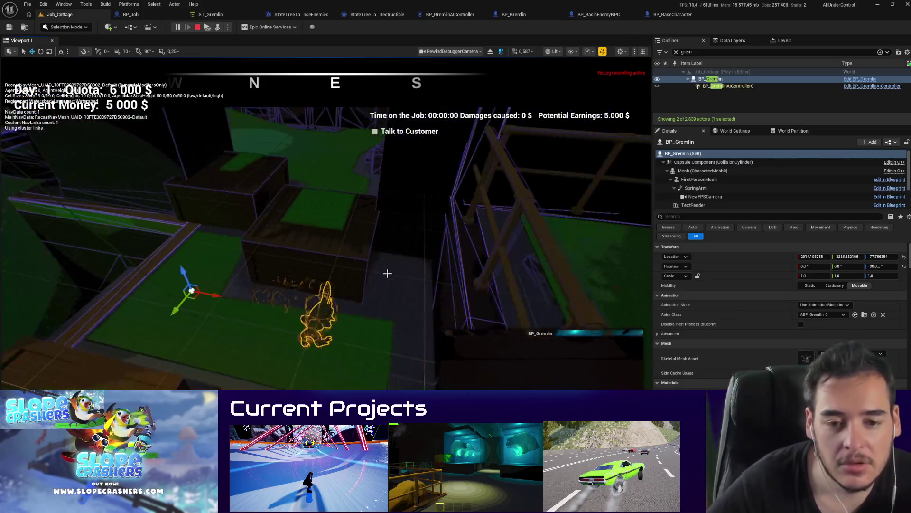
Step: Toggle the debug overlays during play and select the floor piece and the gremlin
{"action": "key", "text": "F8"}
{"action": "key", "text": "g"}
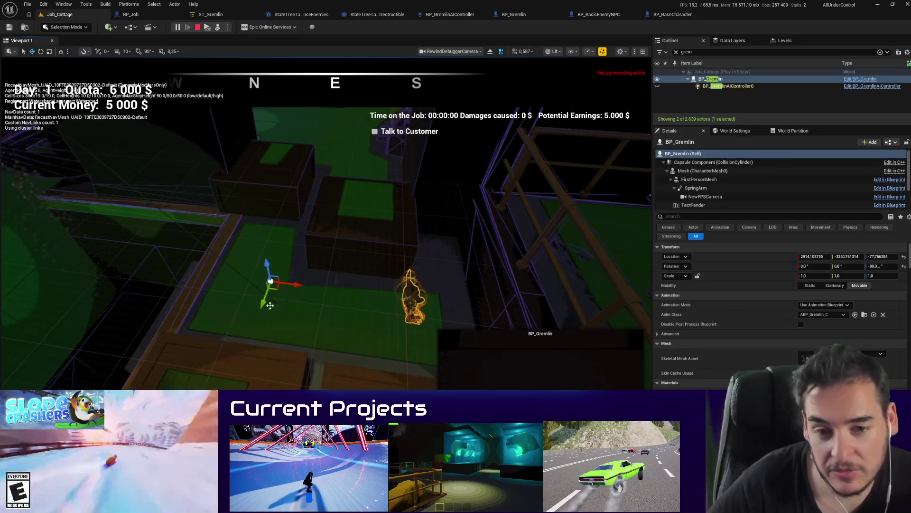
{"action": "left_click", "coordinate": [488, 287]}
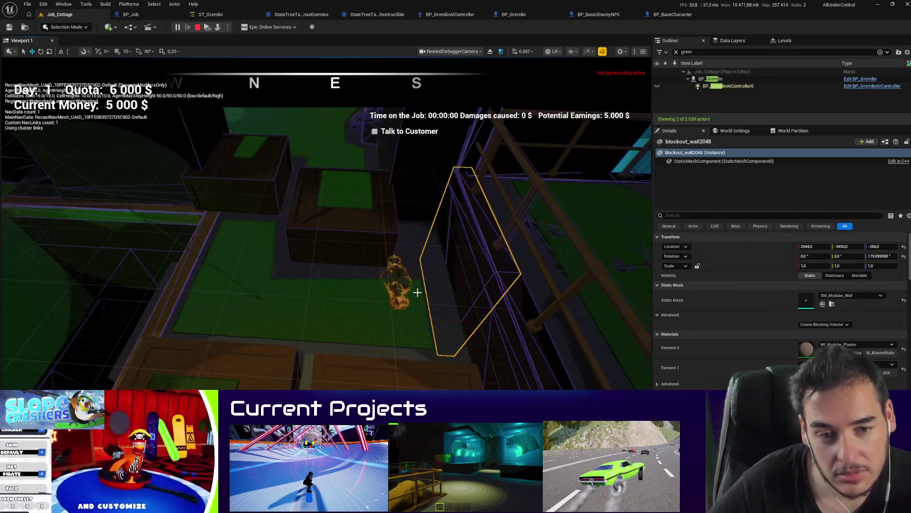
{"action": "left_click", "coordinate": [402, 289]}
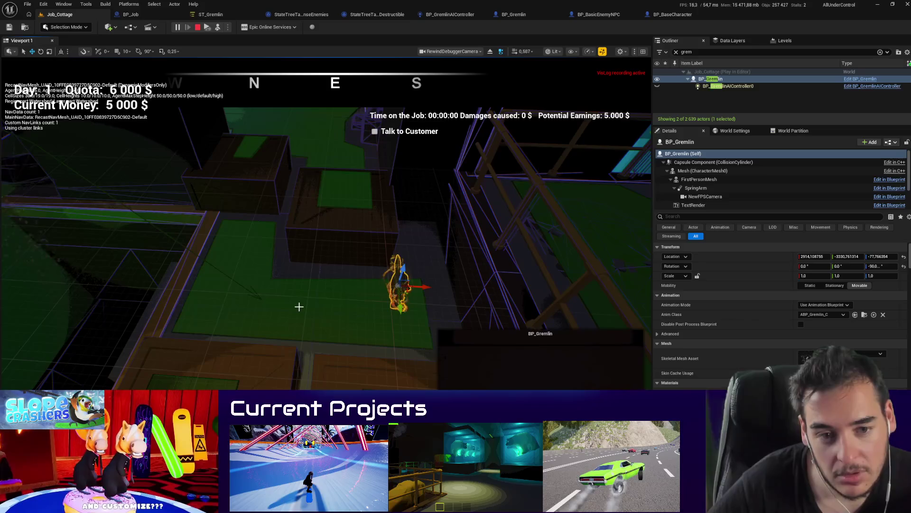
Step: Switch to game view, retake player control, then select the floor and gremlin again
{"action": "key", "text": "g"}
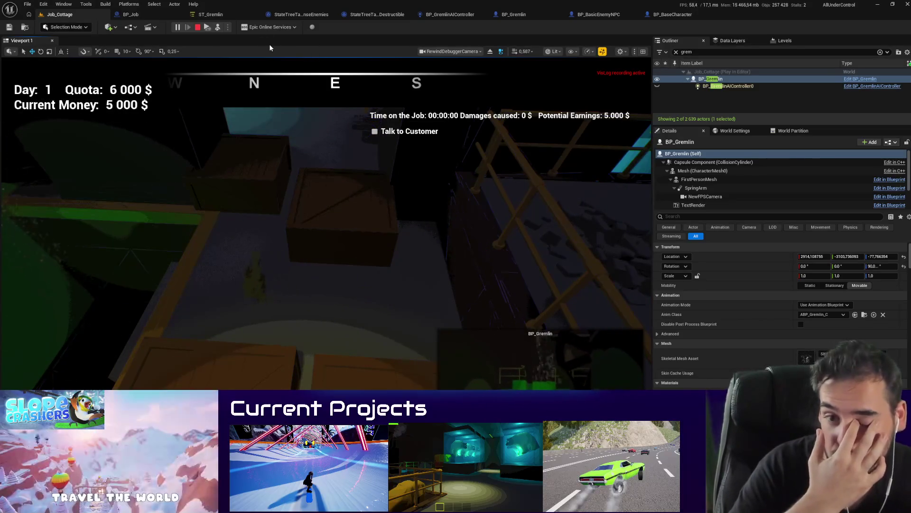
{"action": "key", "text": "F8"}
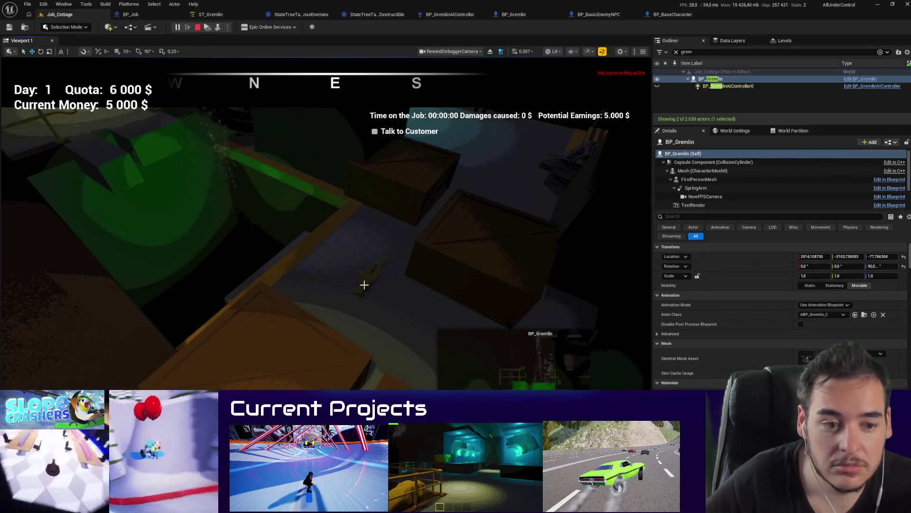
{"action": "left_click", "coordinate": [394, 311]}
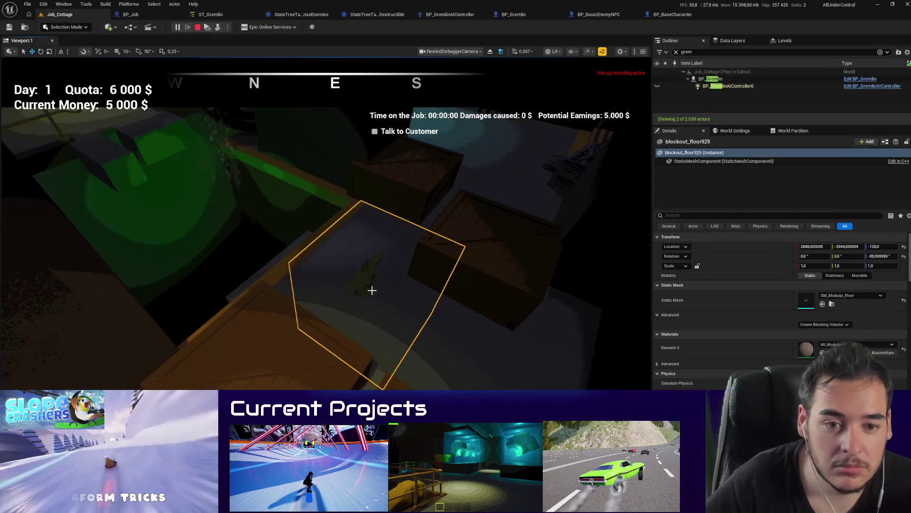
{"action": "left_click", "coordinate": [368, 284]}
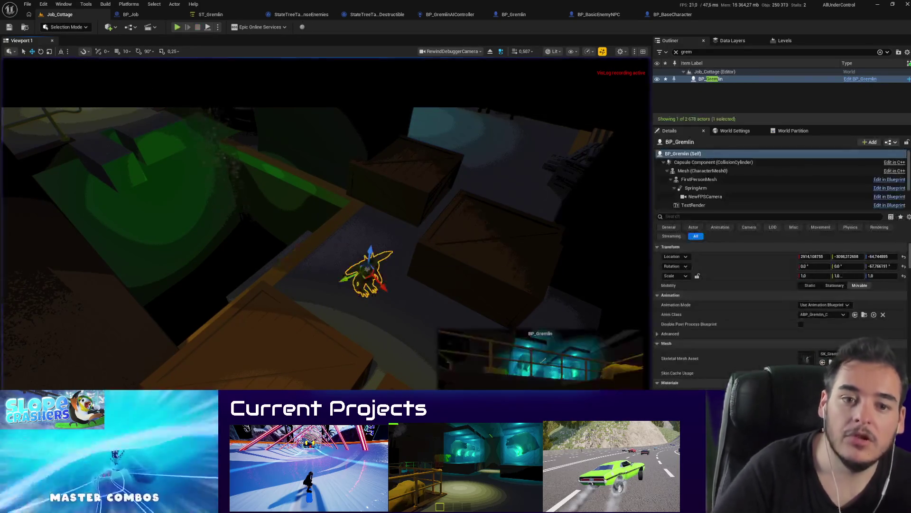
Step: Stop the play session and delete the crate SM_Crate_30
{"action": "key", "text": "Escape"}
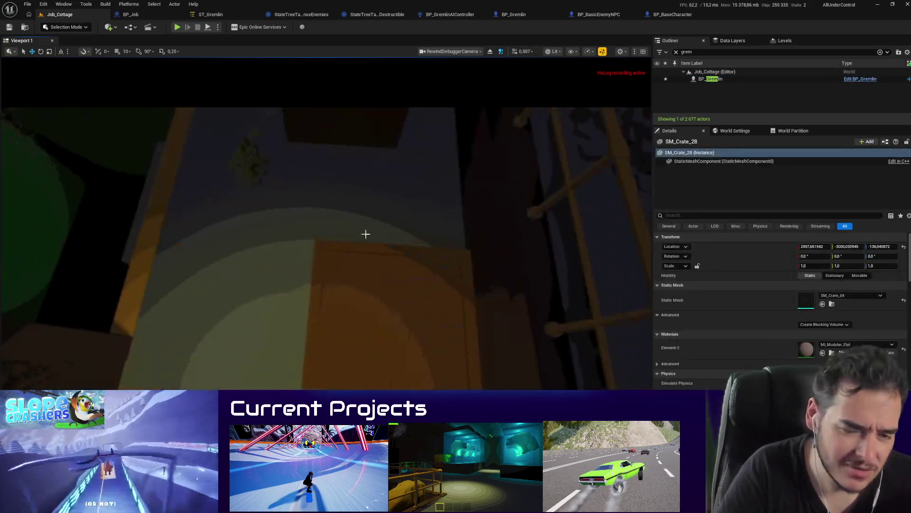
{"action": "left_click", "coordinate": [378, 290]}
{"action": "key", "text": "Escape"}
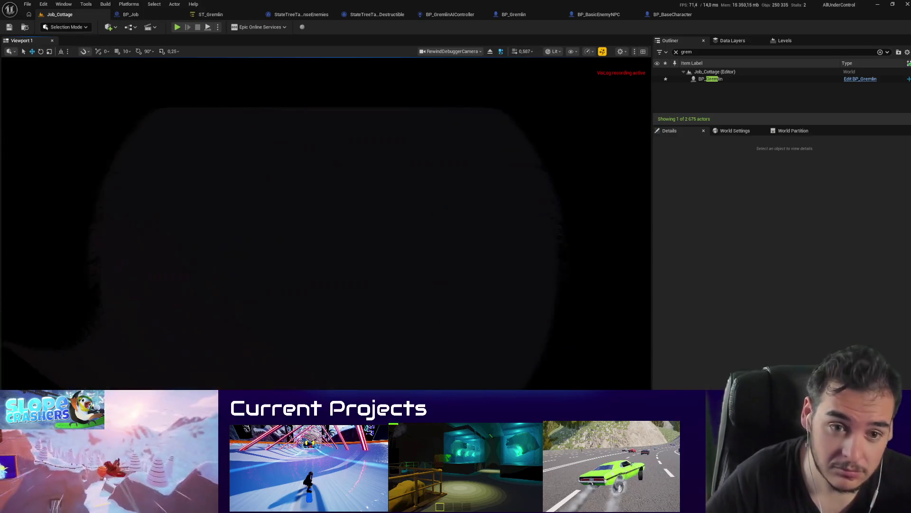
{"action": "left_click", "coordinate": [356, 240]}
{"action": "left_click", "coordinate": [344, 237]}
{"action": "left_click", "coordinate": [370, 286]}
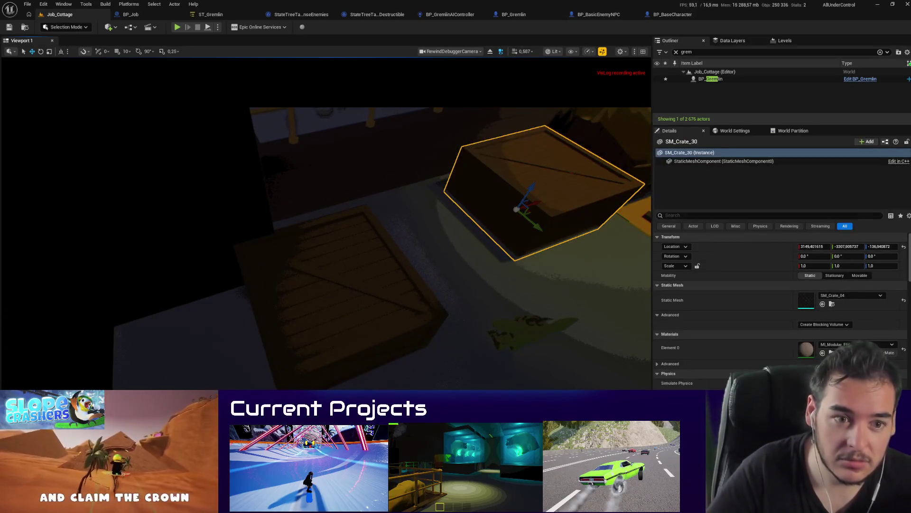
{"action": "key", "text": "Delete"}
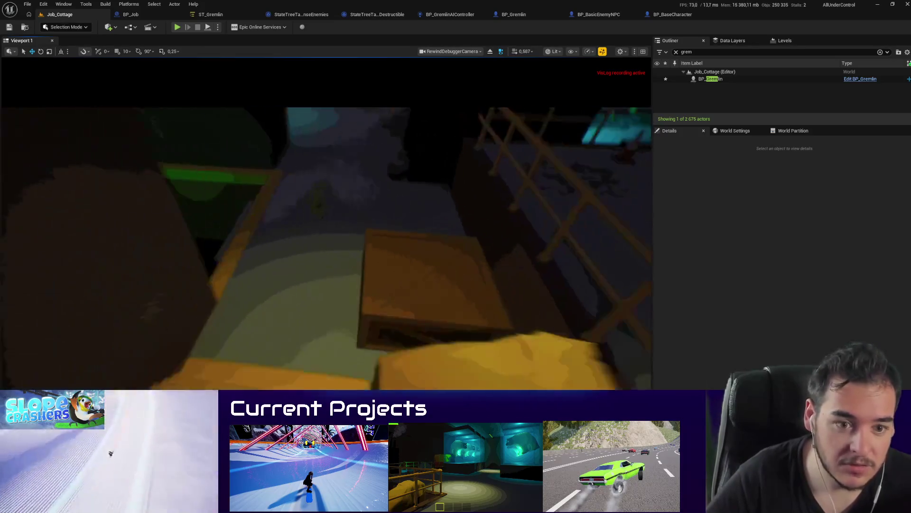
Step: Run a brief play-test with Alt+P and Esc, then select the jump navigation link
{"action": "left_click_drag", "start_coordinate": [478, 320], "coordinate": [479, 321]}
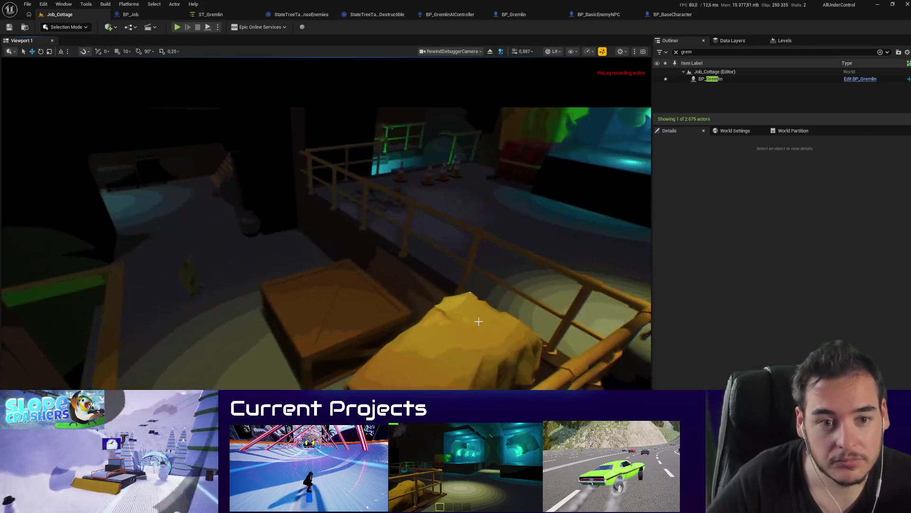
{"action": "key", "text": "alt+p"}
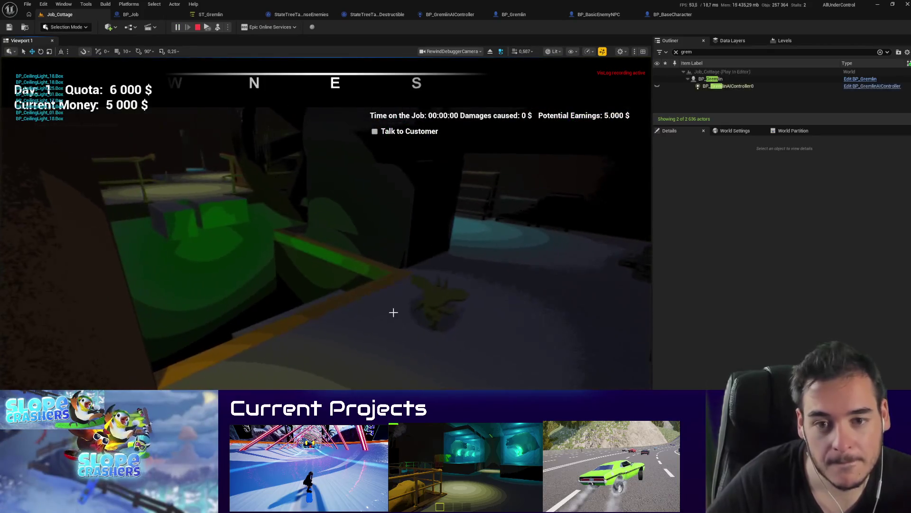
{"action": "key", "text": "Escape"}
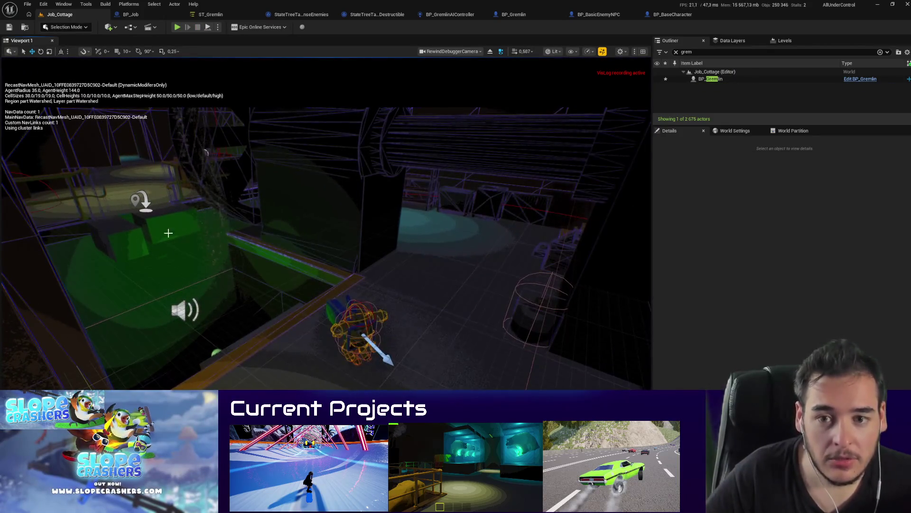
{"action": "left_click", "coordinate": [139, 204]}
Step: Select the five construction pylons, untick Can Ever Affect Navigation, and check out their packages
{"action": "key", "text": "f"}
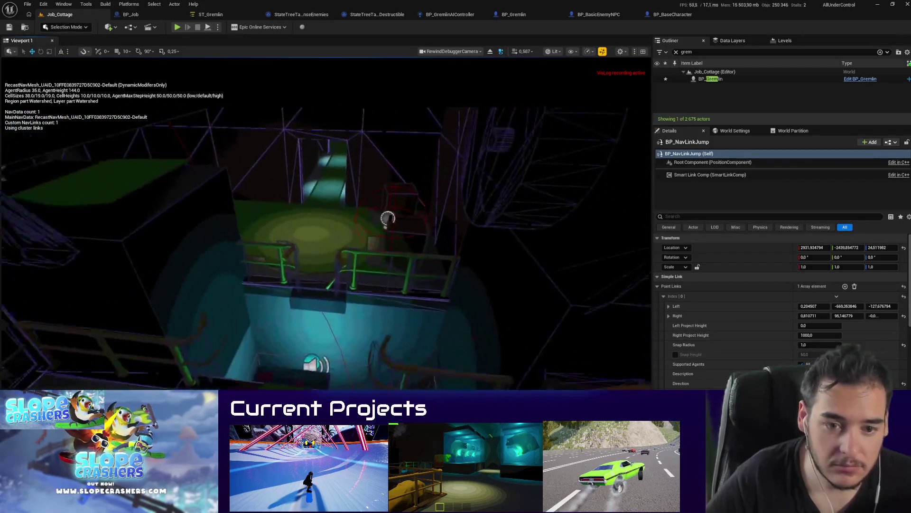
{"action": "left_click_drag", "start_coordinate": [335, 284], "coordinate": [335, 284]}
{"action": "left_click", "coordinate": [400, 256]}
{"action": "left_click", "coordinate": [369, 291], "text": "ctrl"}
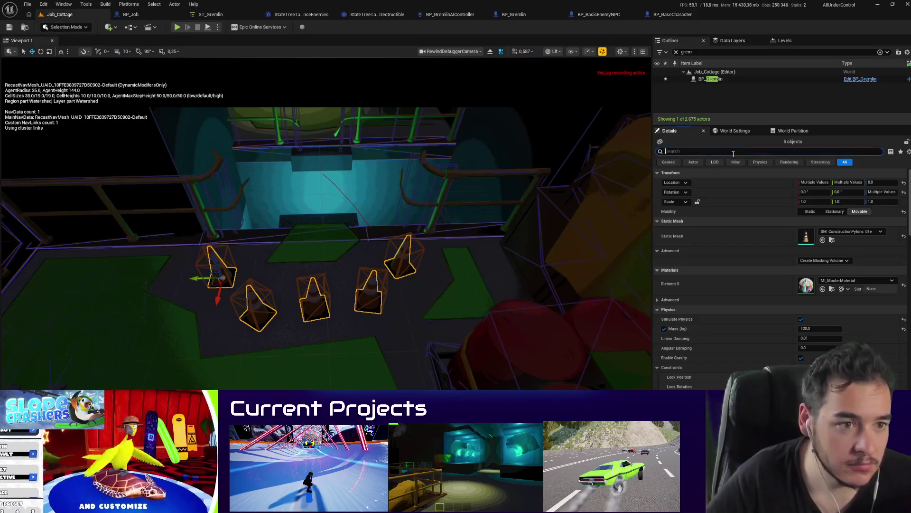
{"action": "type", "text": "mav"}
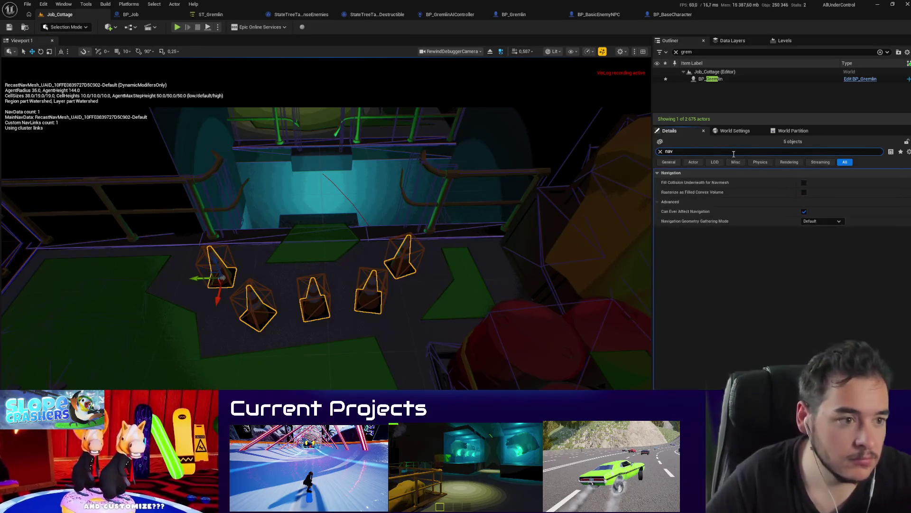
{"action": "left_click", "coordinate": [820, 219]}
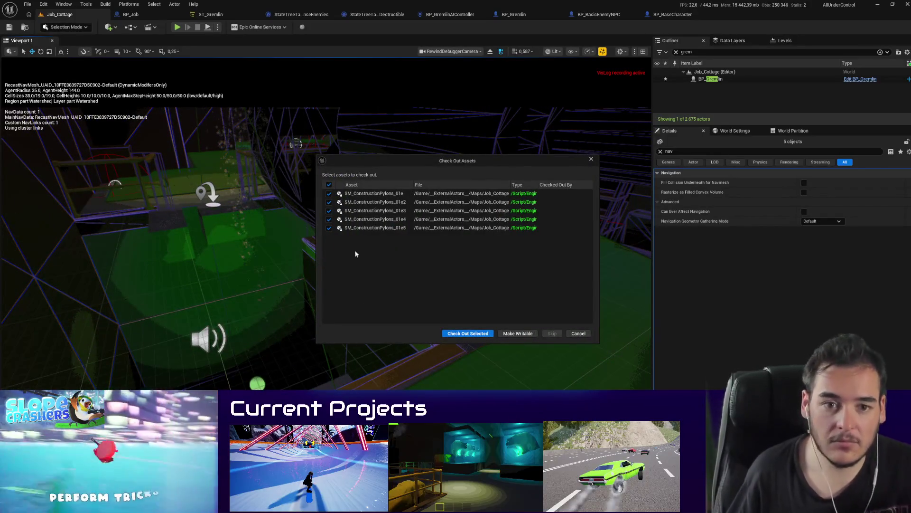
{"action": "left_click", "coordinate": [468, 332]}
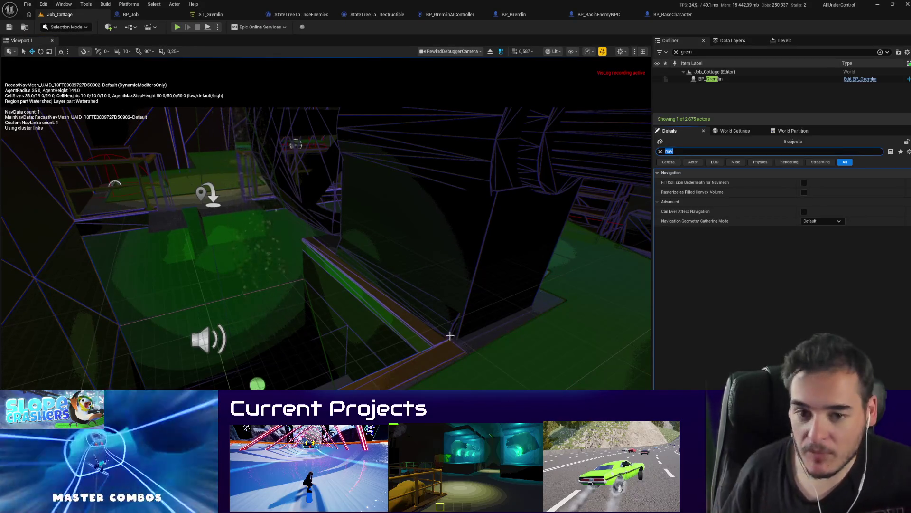
Step: Select BP_NavLinkJump and fly past the cottage to its PointLinks Left and Right markers
{"action": "left_click", "coordinate": [207, 195]}
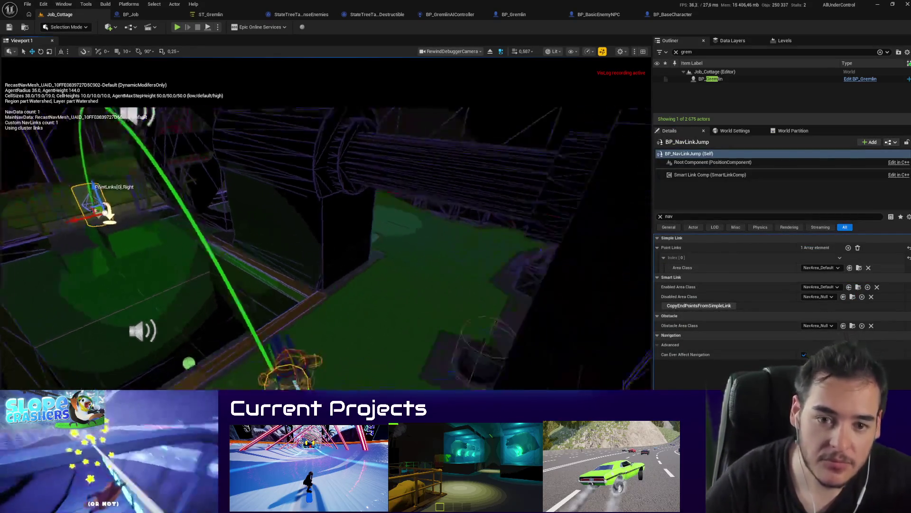
{"action": "key", "text": "w"}
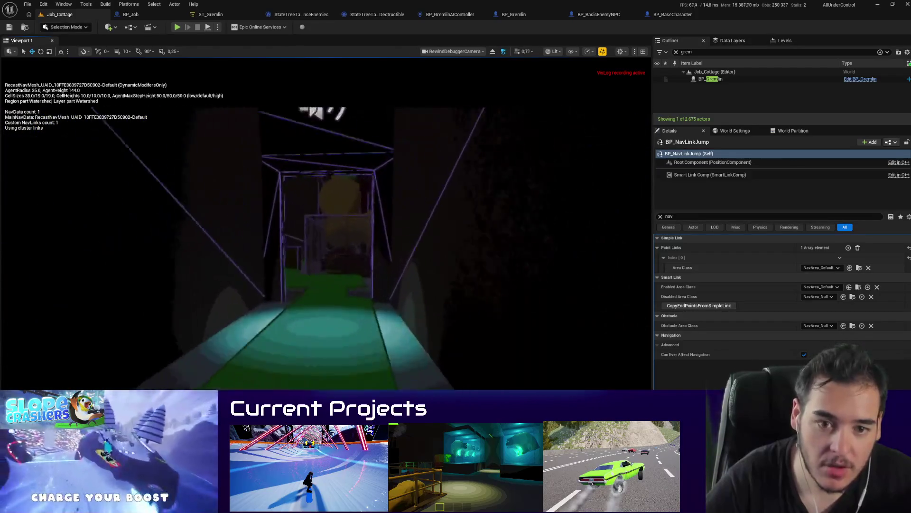
{"action": "key", "text": "w"}
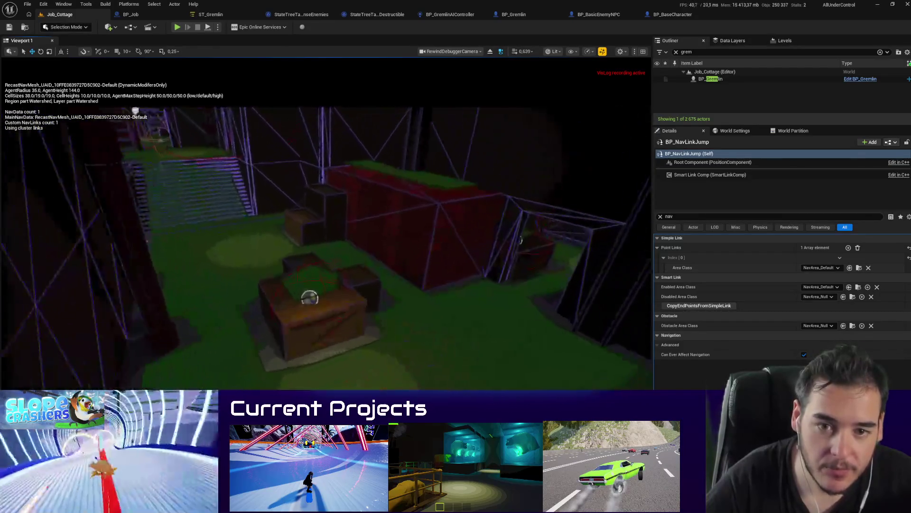
{"action": "key", "text": "w"}
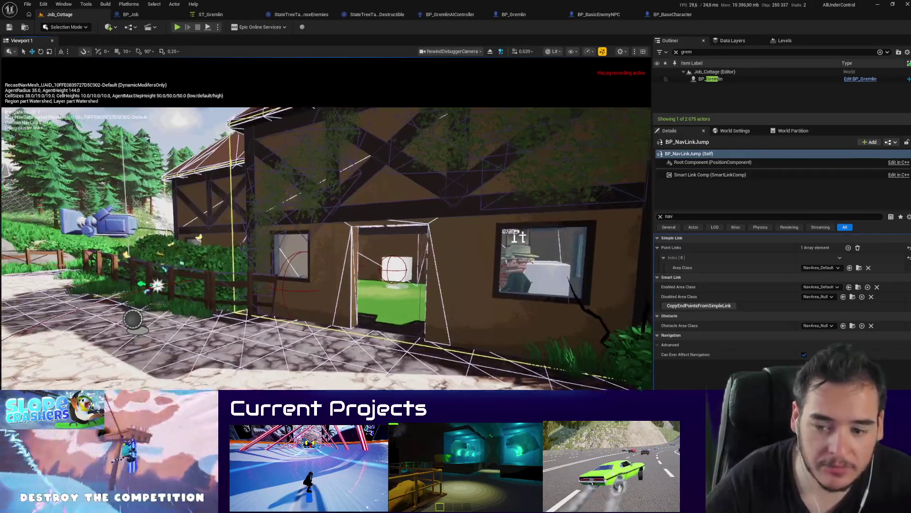
{"action": "key", "text": "w"}
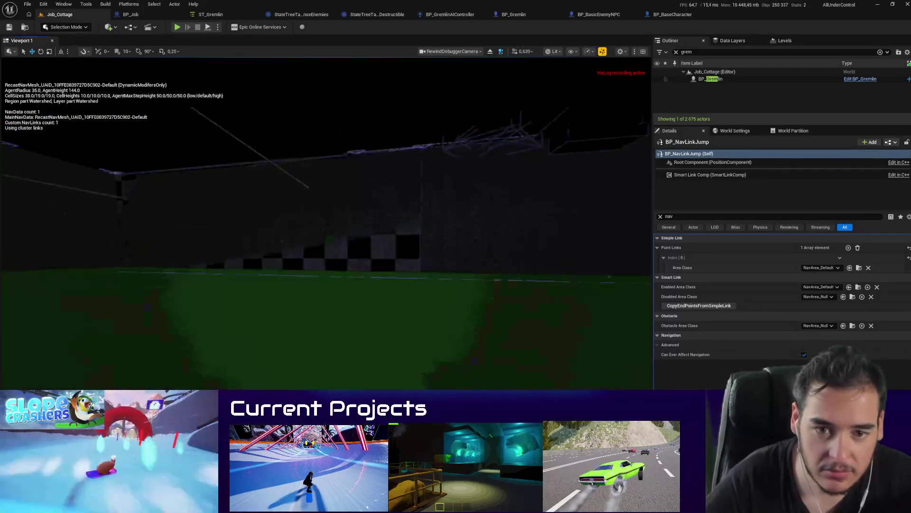
{"action": "key", "text": "w"}
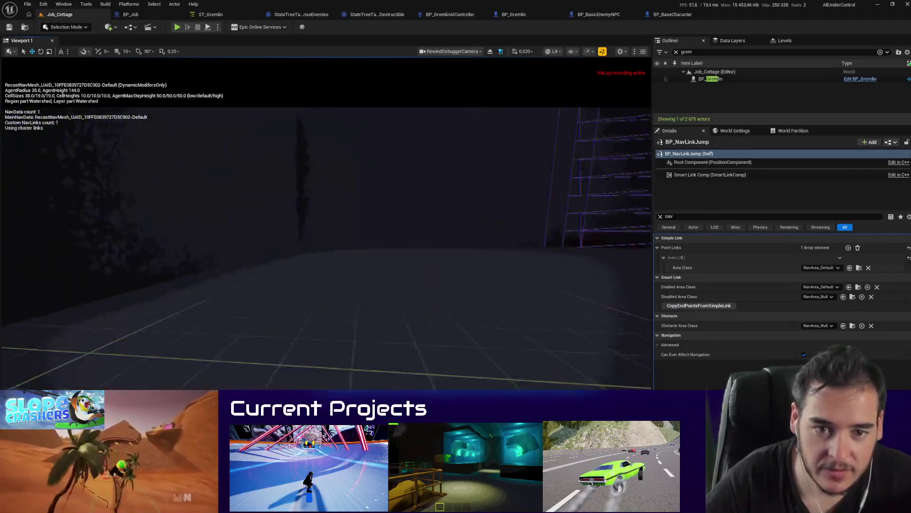
{"action": "key", "text": "w"}
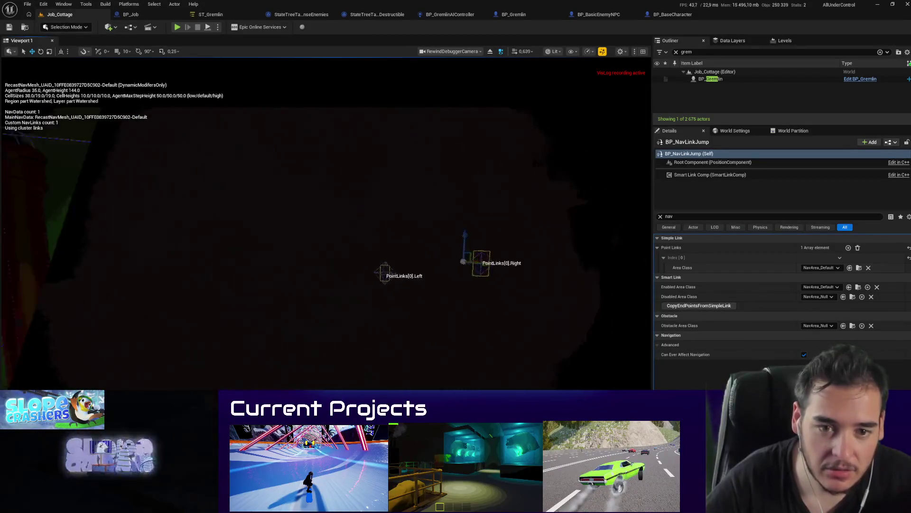
{"action": "key", "text": "w"}
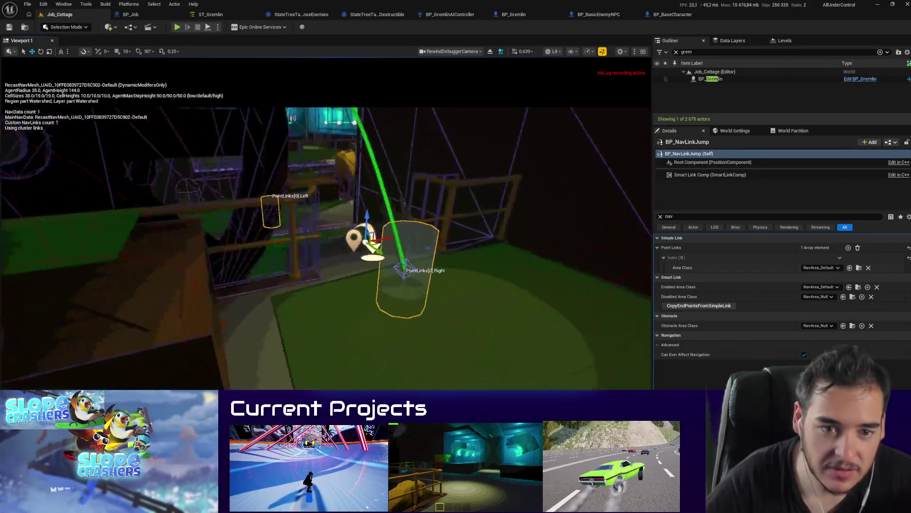
Step: Hide the navmesh with P and move toward the PointLinks[0].Left marker
{"action": "key", "text": "p"}
{"action": "key", "text": "w"}
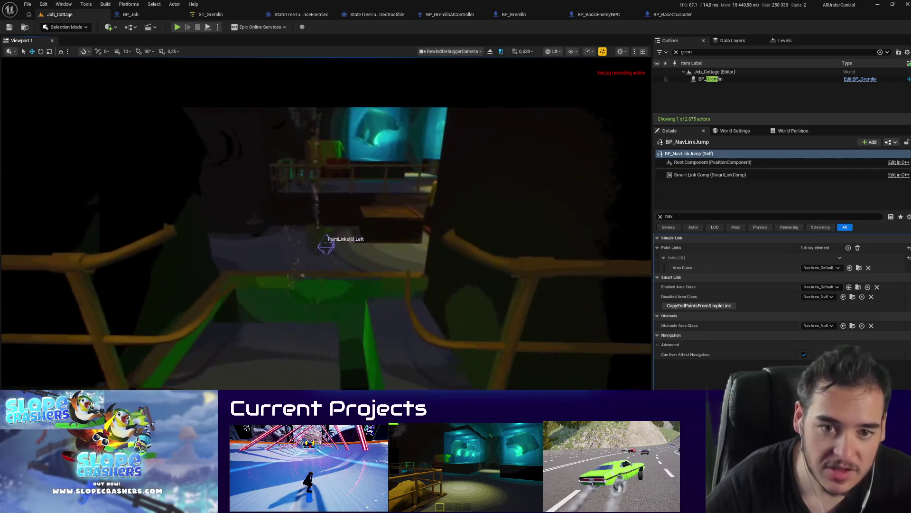
{"action": "left_click", "coordinate": [216, 15]}
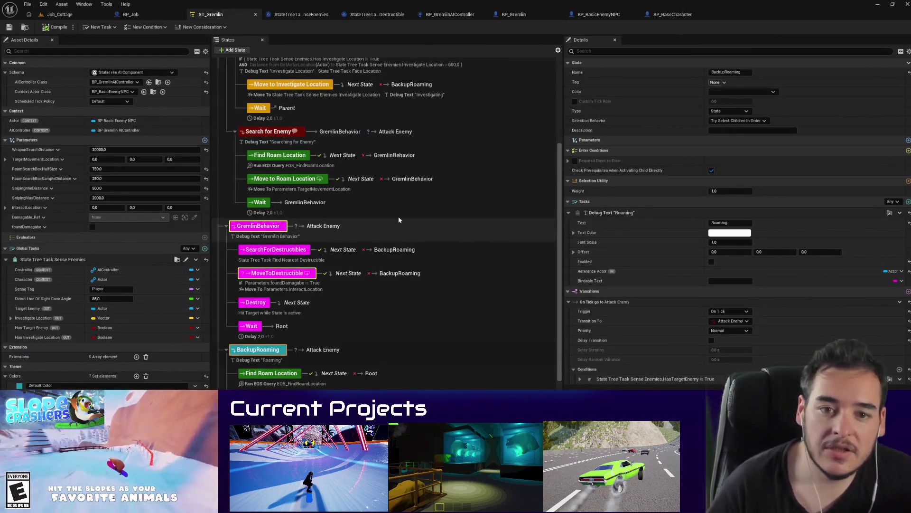
Step: Review Search for Enemy, Find Roam Location, Move to Roam Location, Wait, and AttackBehavior states
{"action": "left_click", "coordinate": [399, 217]}
{"action": "left_click", "coordinate": [267, 136]}
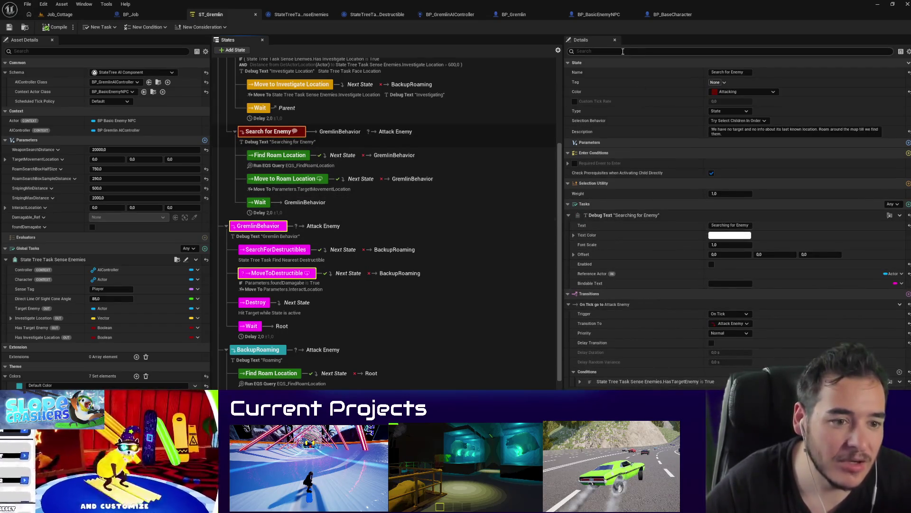
{"action": "left_click", "coordinate": [277, 157]}
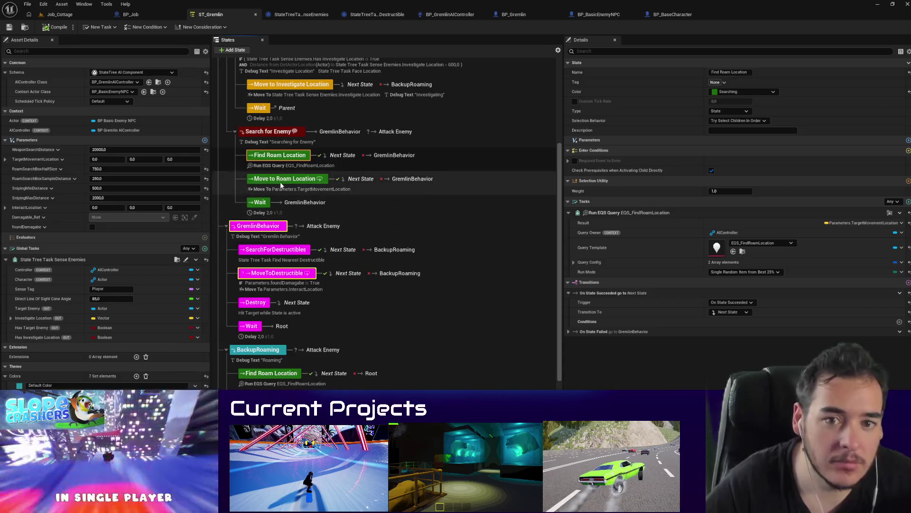
{"action": "left_click", "coordinate": [280, 184]}
{"action": "left_click", "coordinate": [267, 131]}
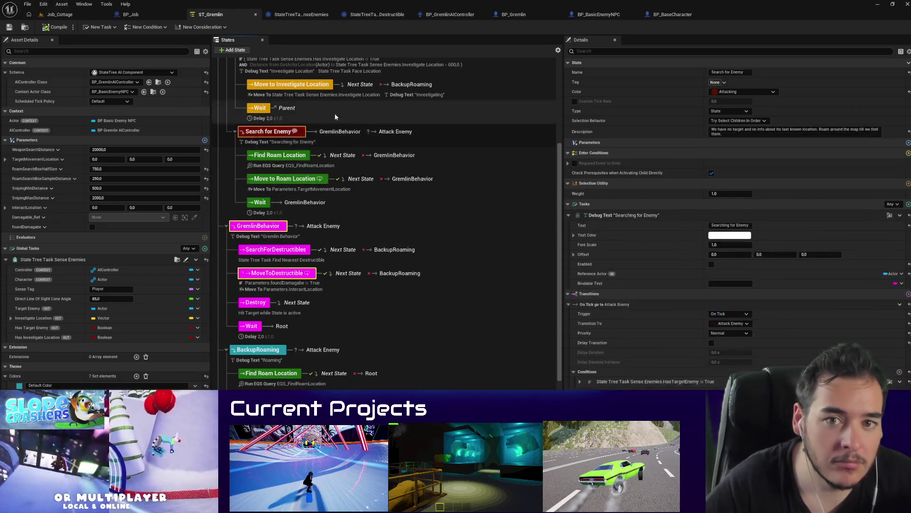
{"action": "scroll", "coordinate": [260, 114], "scroll_direction": "up", "scroll_amount": 5}
{"action": "left_click", "coordinate": [260, 113]}
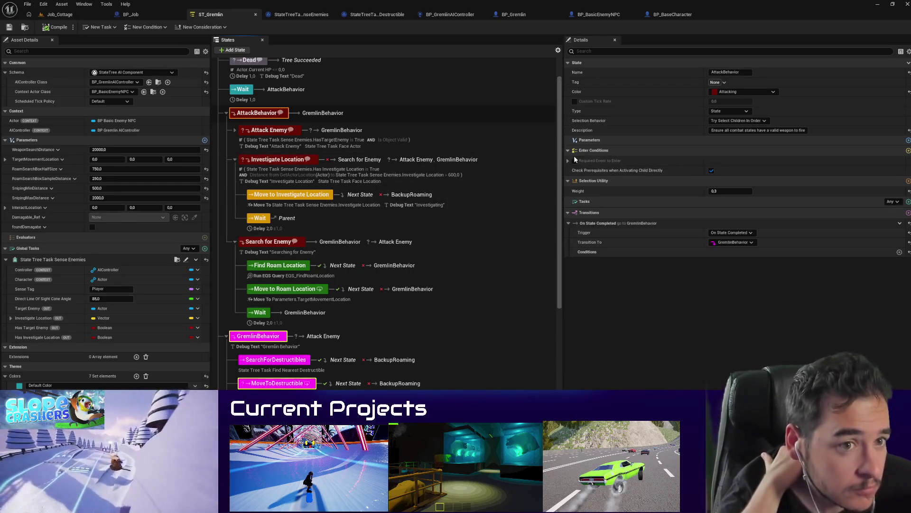
{"action": "scroll", "coordinate": [265, 150], "scroll_direction": "up", "scroll_amount": 1}
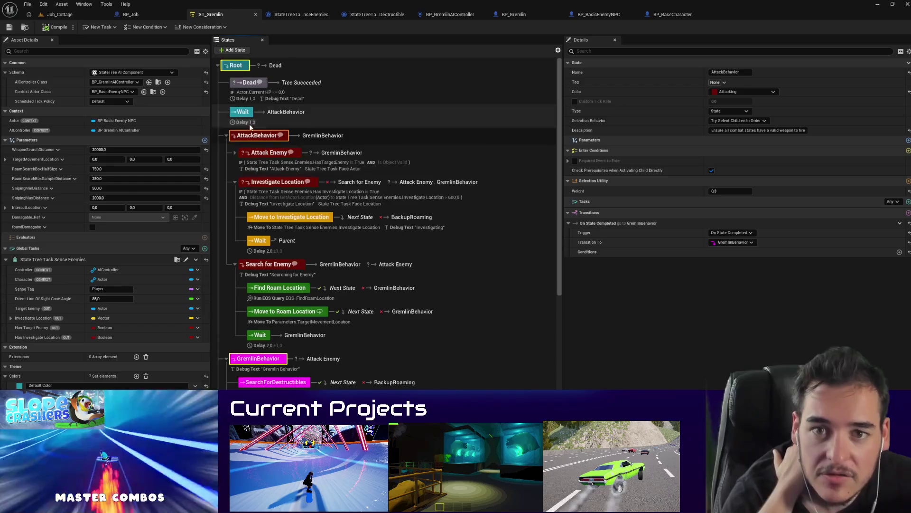
Step: Expand Attack Enemy and tick Enabled on its Debug Text task
{"action": "left_click", "coordinate": [262, 155]}
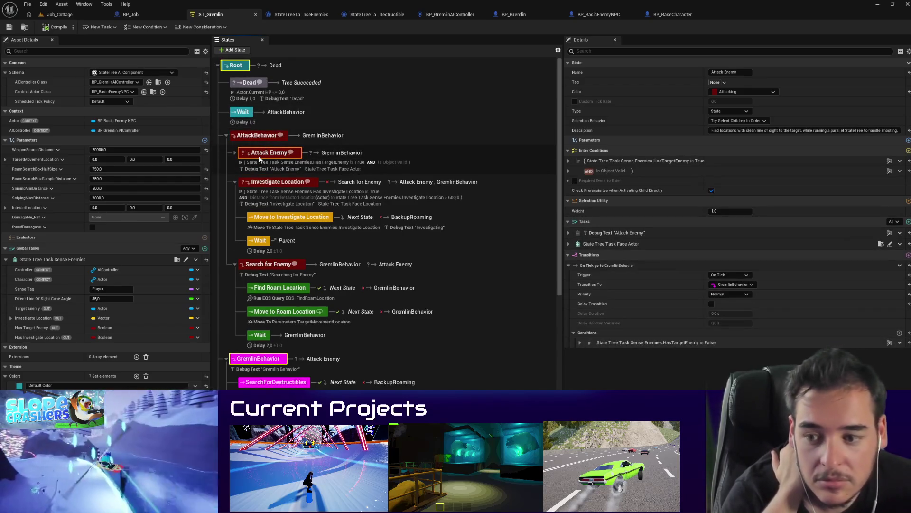
{"action": "left_click", "coordinate": [234, 153]}
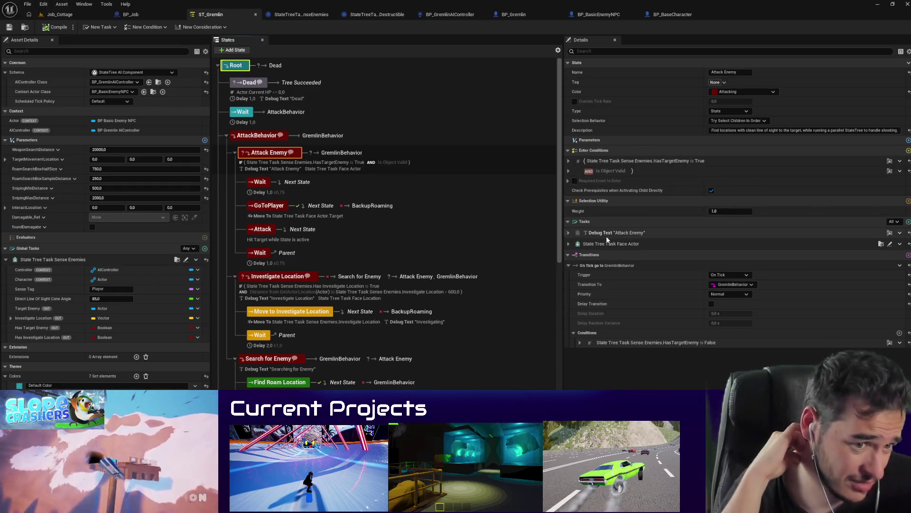
{"action": "left_click", "coordinate": [569, 233]}
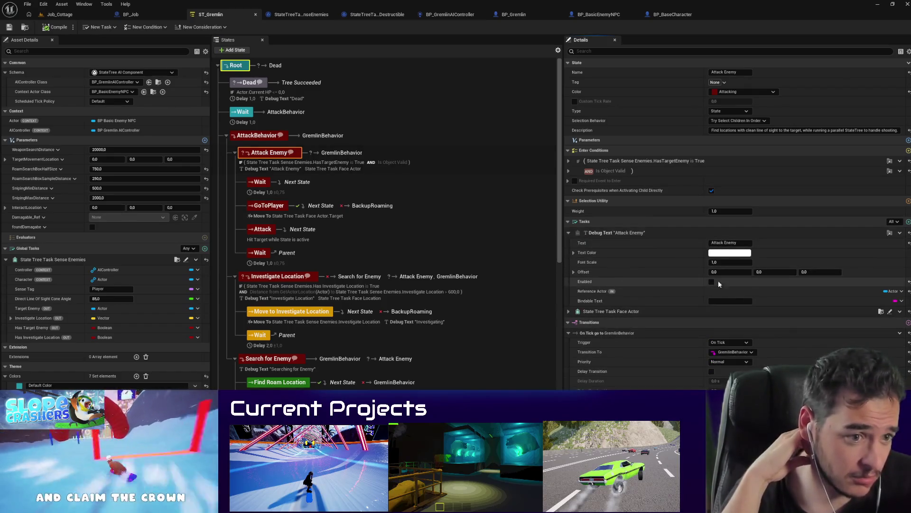
{"action": "left_click", "coordinate": [711, 283]}
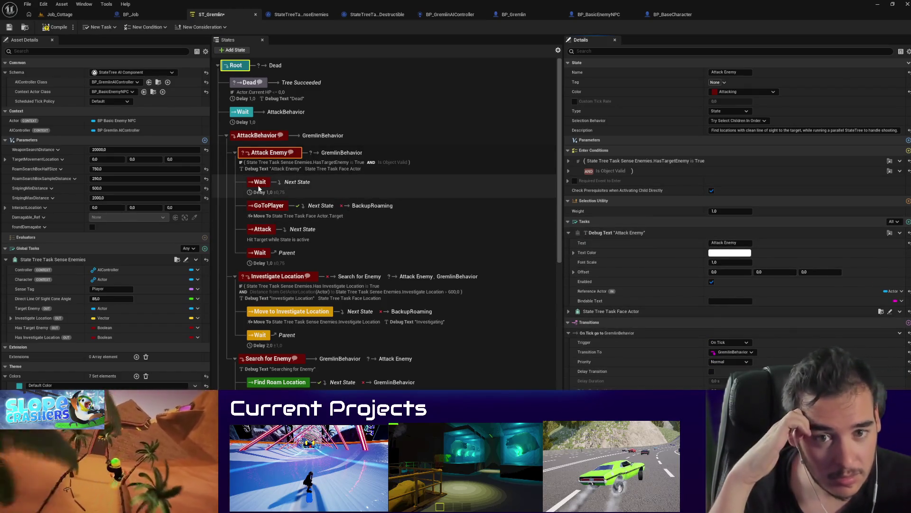
Step: Review the GoToPlayer and Wait states and the Attack Enemy task list options
{"action": "left_click", "coordinate": [268, 205]}
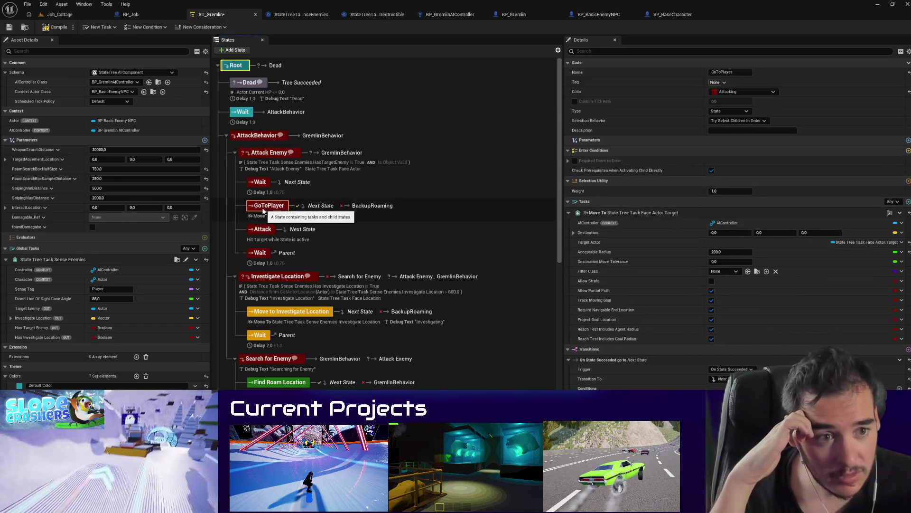
{"action": "left_click", "coordinate": [260, 182]}
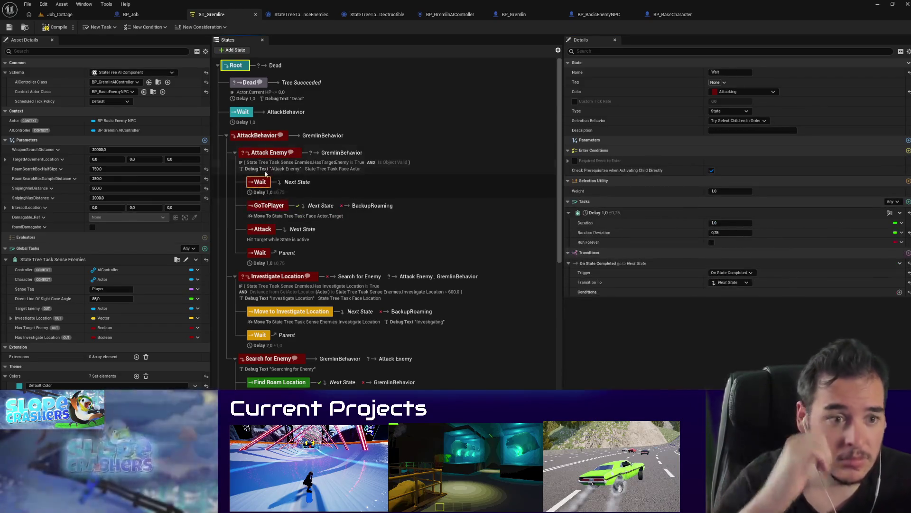
{"action": "left_click", "coordinate": [260, 153]}
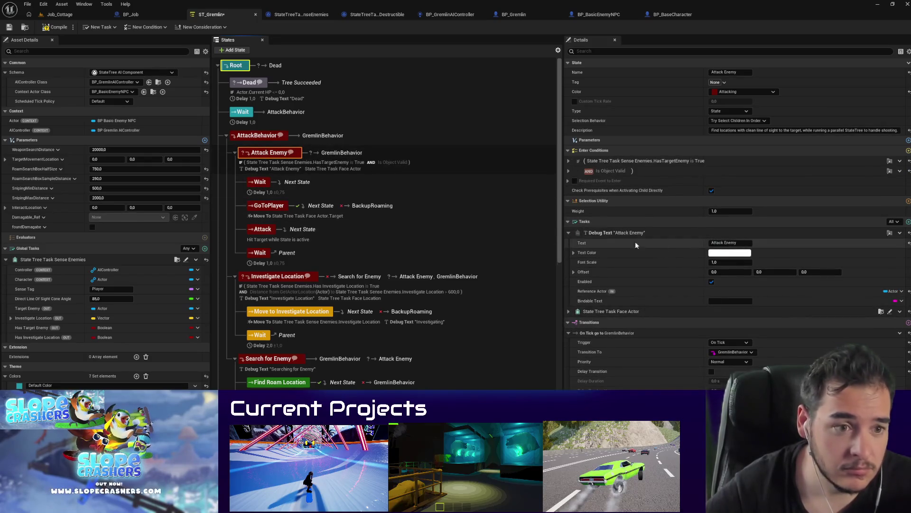
{"action": "right_click", "coordinate": [597, 233]}
{"action": "right_click", "coordinate": [584, 223]}
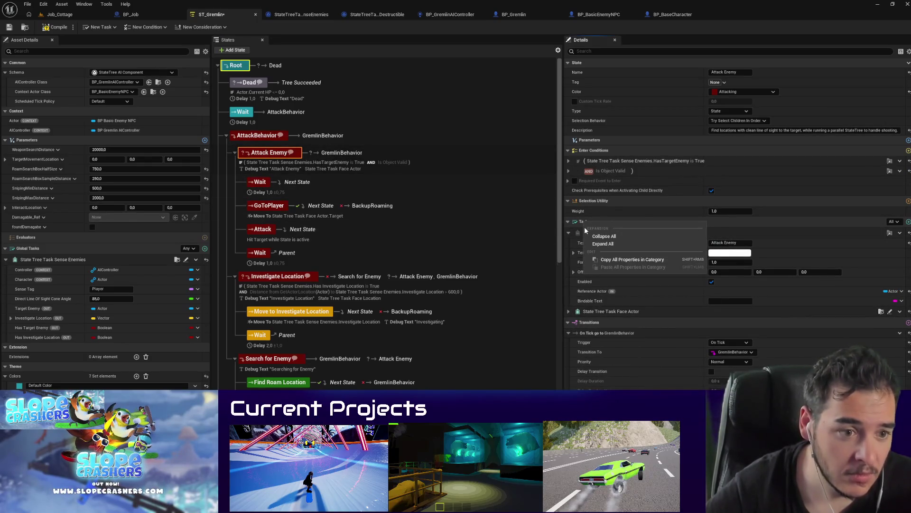
{"action": "left_click", "coordinate": [582, 230]}
{"action": "left_click", "coordinate": [570, 222]}
{"action": "right_click", "coordinate": [605, 232]}
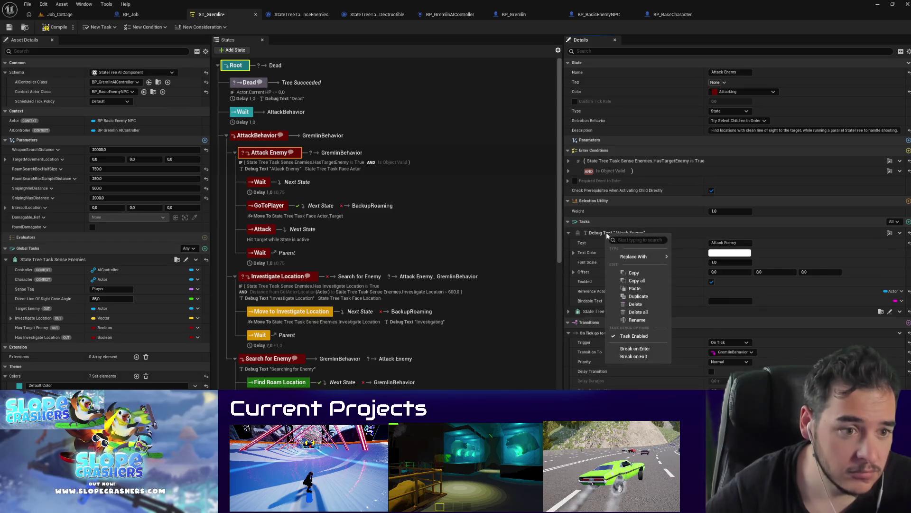
{"action": "left_click", "coordinate": [622, 271]}
Step: Inspect the GoToPlayer and Attack states, then return to Attack Enemy
{"action": "left_click", "coordinate": [267, 206]}
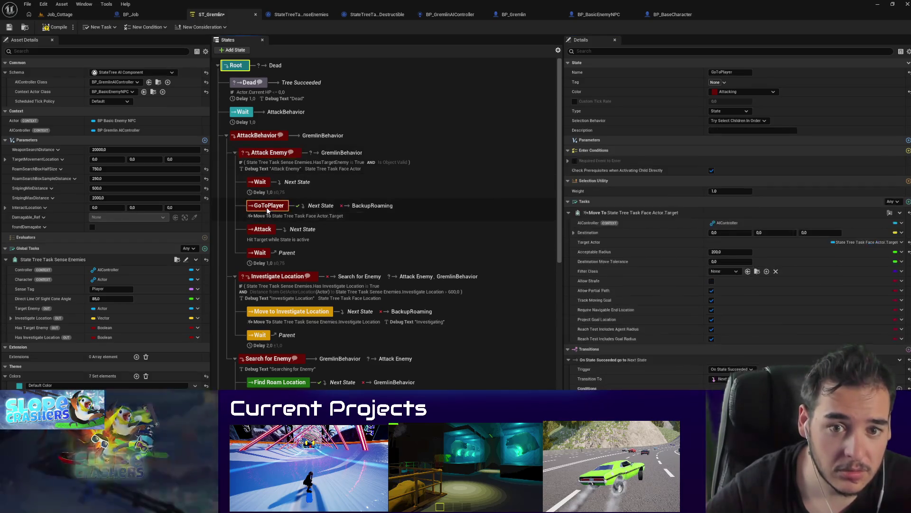
{"action": "left_click", "coordinate": [259, 233]}
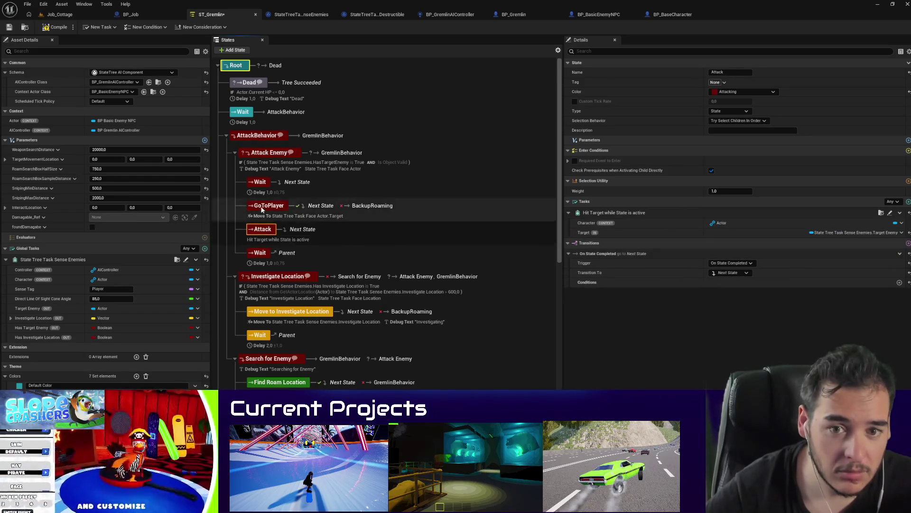
{"action": "left_click", "coordinate": [268, 206]}
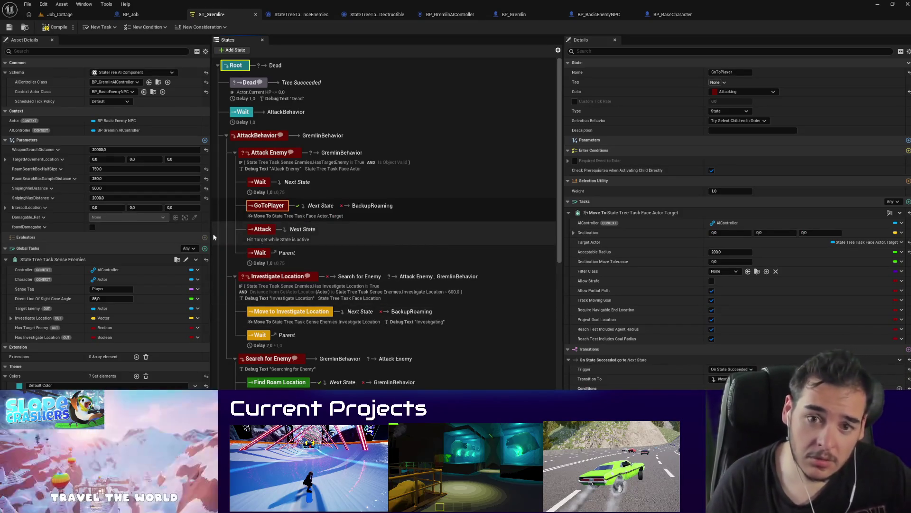
{"action": "left_click", "coordinate": [260, 157]}
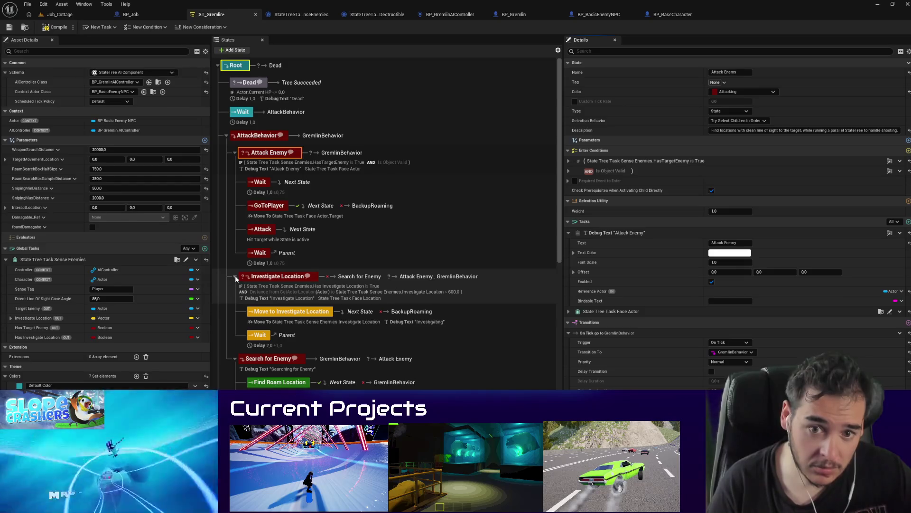
Step: Tick Enabled on the Search for Enemy Debug Text task, then return to Job_Cottage
{"action": "left_click", "coordinate": [247, 277]}
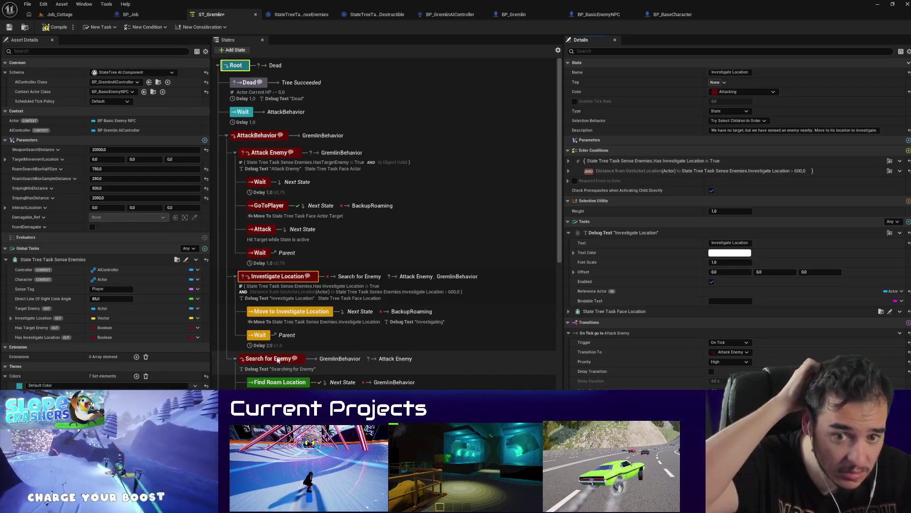
{"action": "left_click", "coordinate": [332, 361]}
{"action": "left_click", "coordinate": [711, 264]}
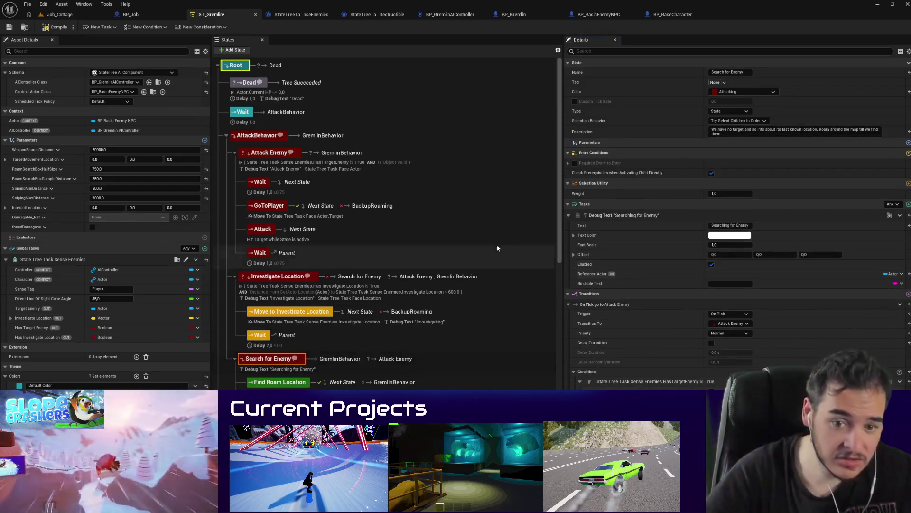
{"action": "scroll", "coordinate": [503, 249], "scroll_direction": "down", "scroll_amount": 3}
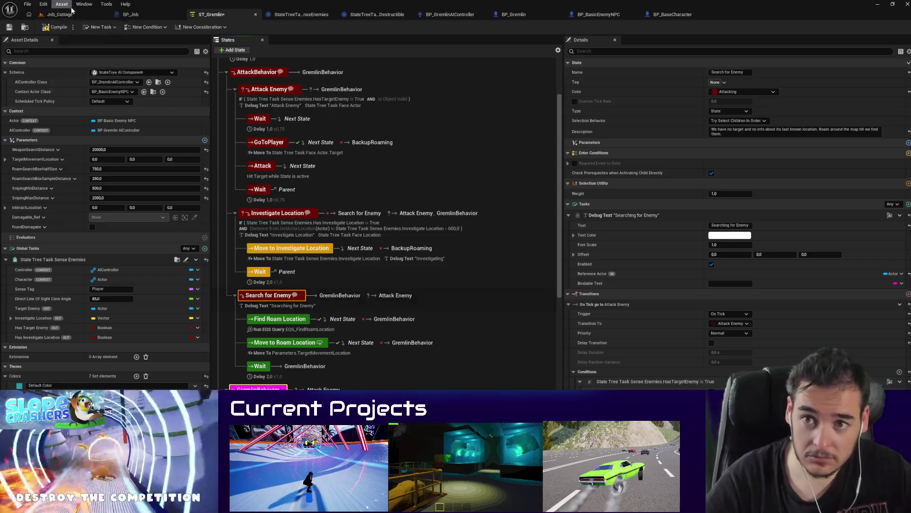
{"action": "left_click", "coordinate": [60, 15]}
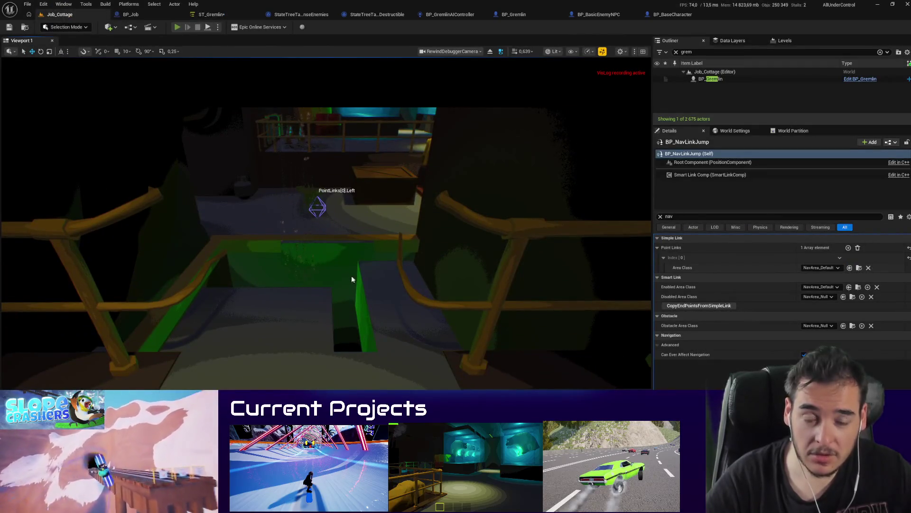
Step: Start a play session and walk through the dark room and past the stairs into the hallway
{"action": "key", "text": "alt+p"}
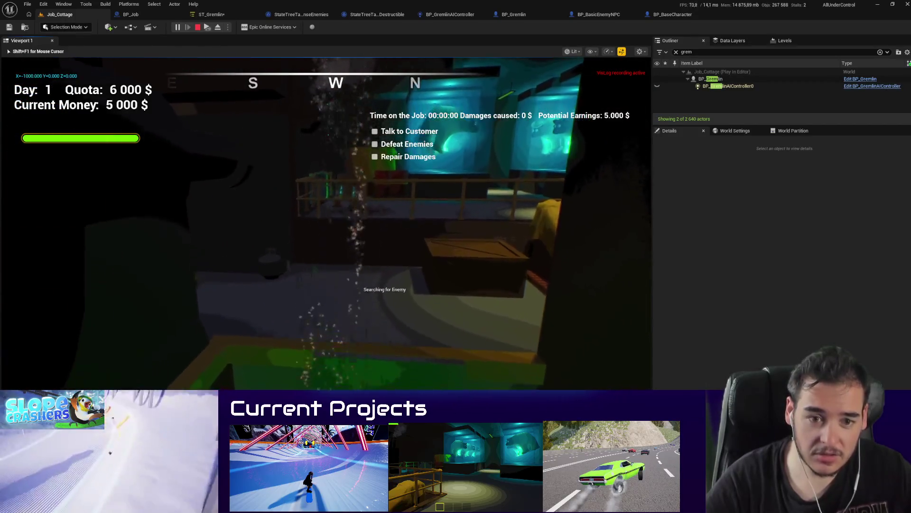
{"action": "key", "text": "w"}
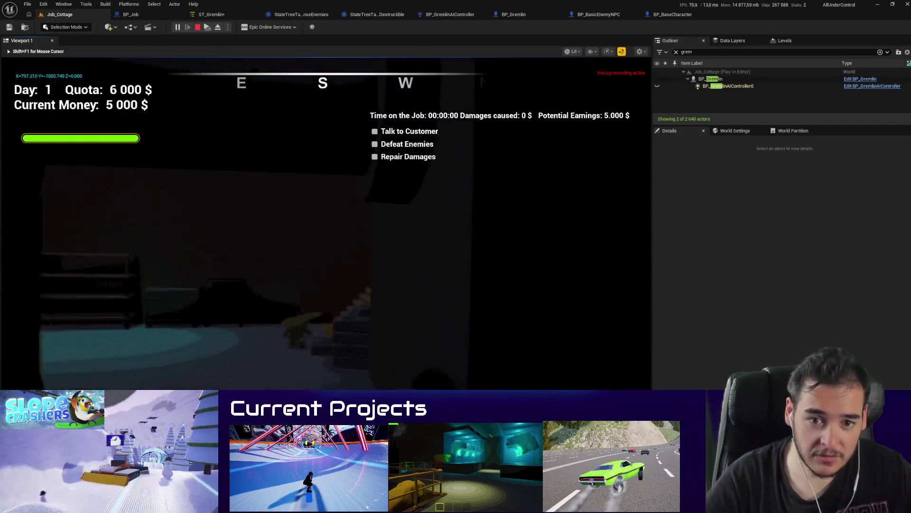
{"action": "key", "text": "w"}
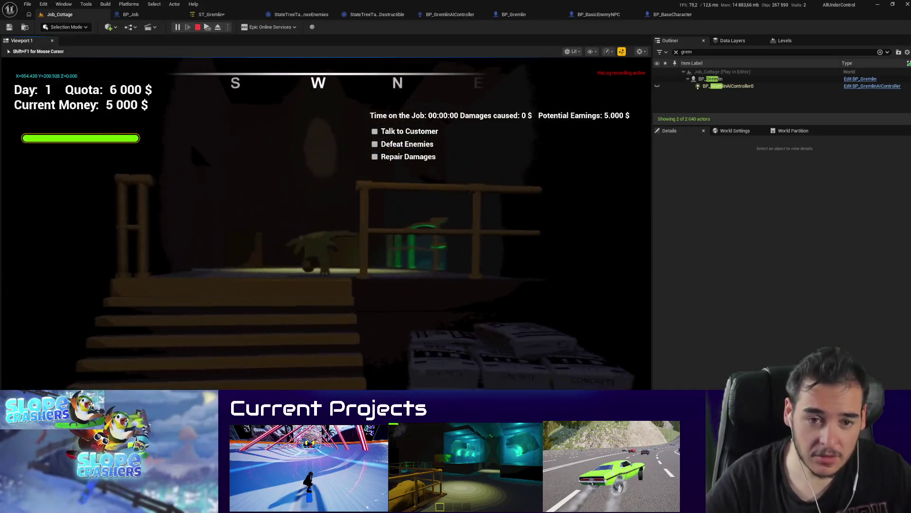
{"action": "key", "text": "w"}
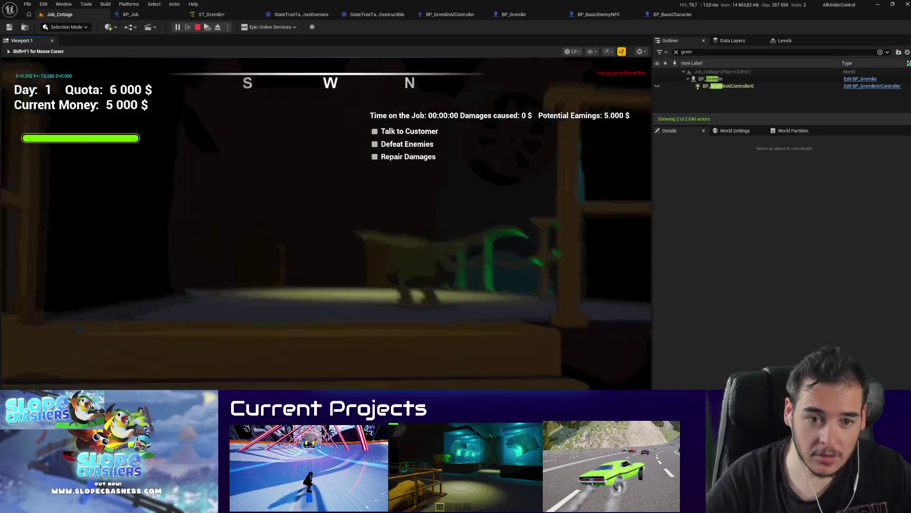
{"action": "key", "text": "s"}
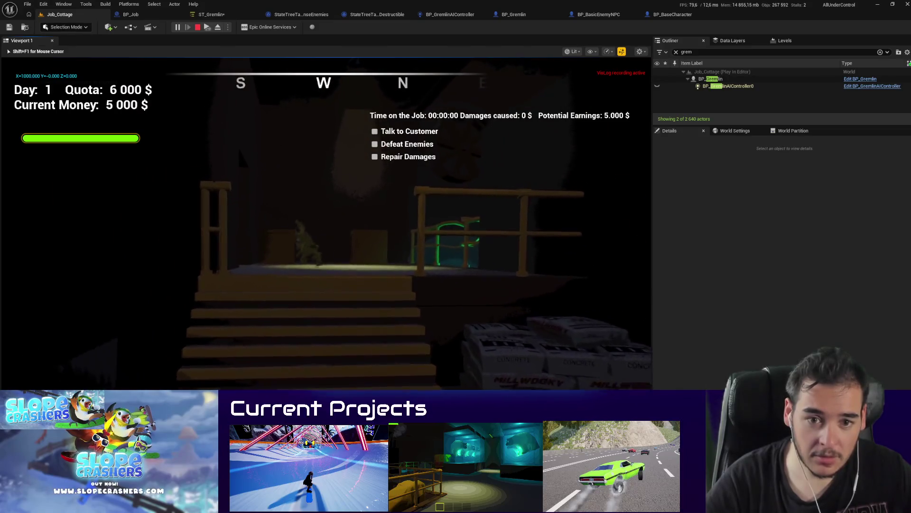
{"action": "key", "text": "w"}
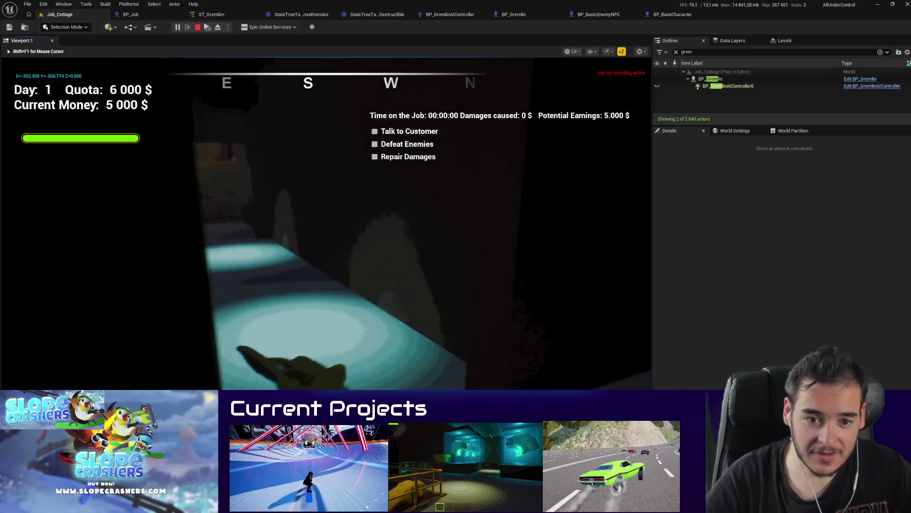
{"action": "key", "text": "s"}
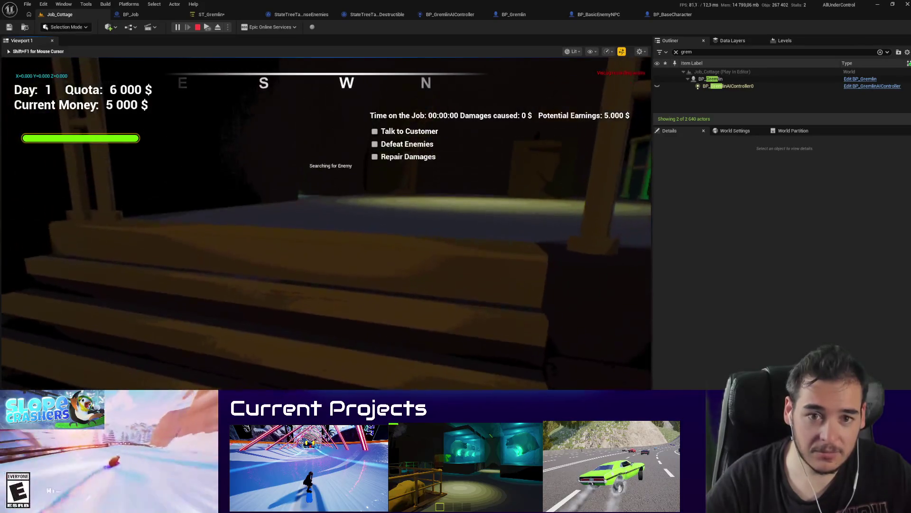
{"action": "key", "text": "w"}
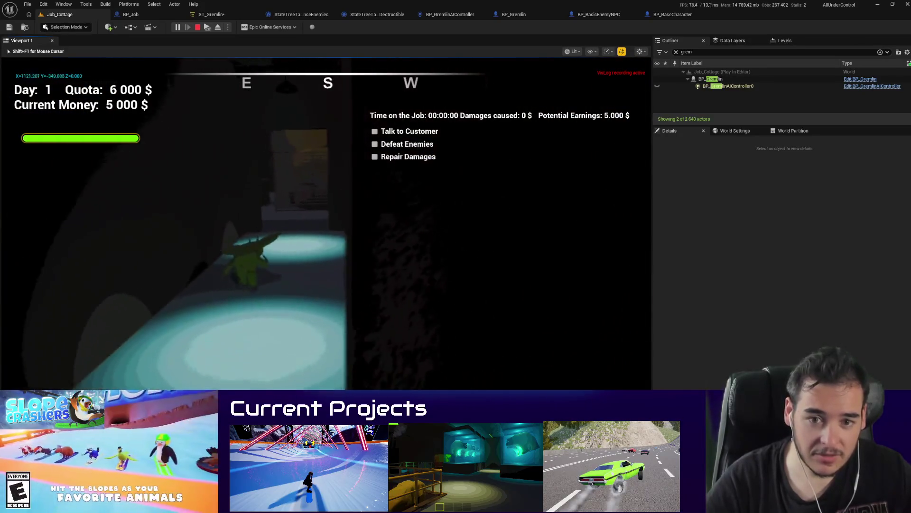
{"action": "key", "text": "w"}
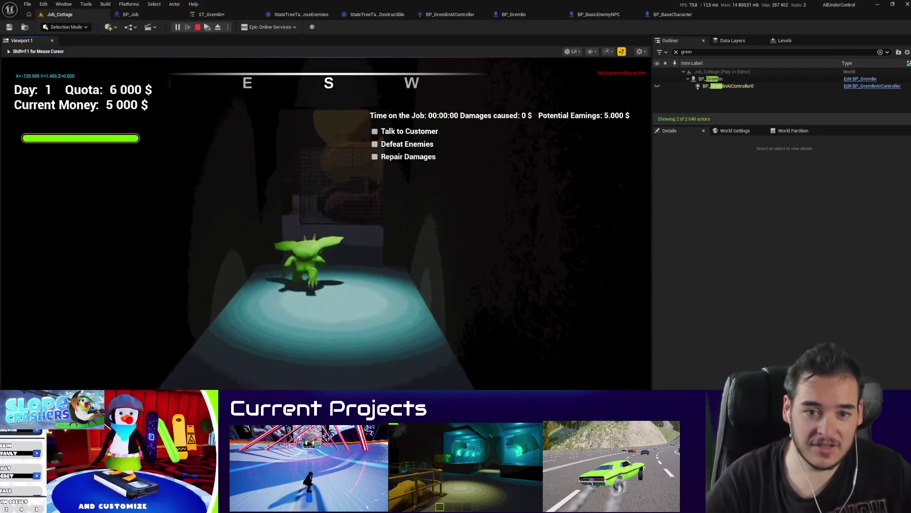
Step: Follow the gremlin into the blue-lit room and watch its debug labels up close
{"action": "key", "text": "w"}
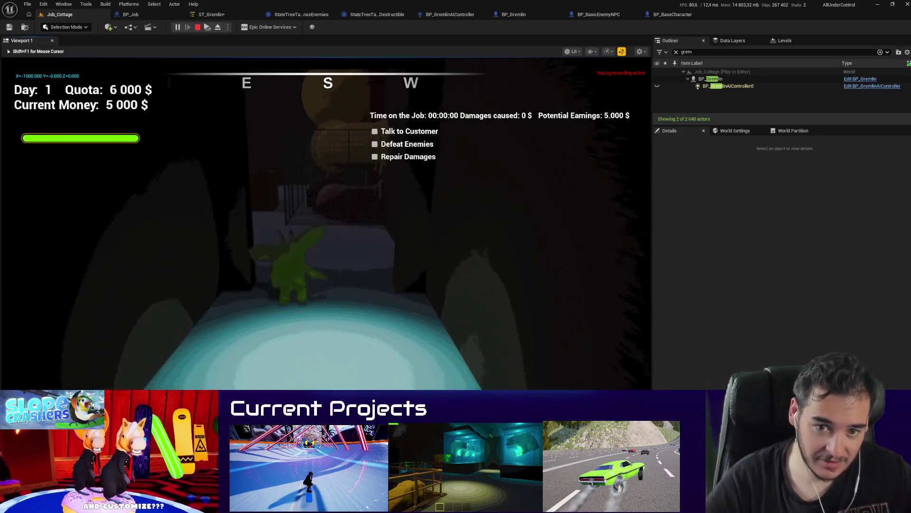
{"action": "key", "text": "w"}
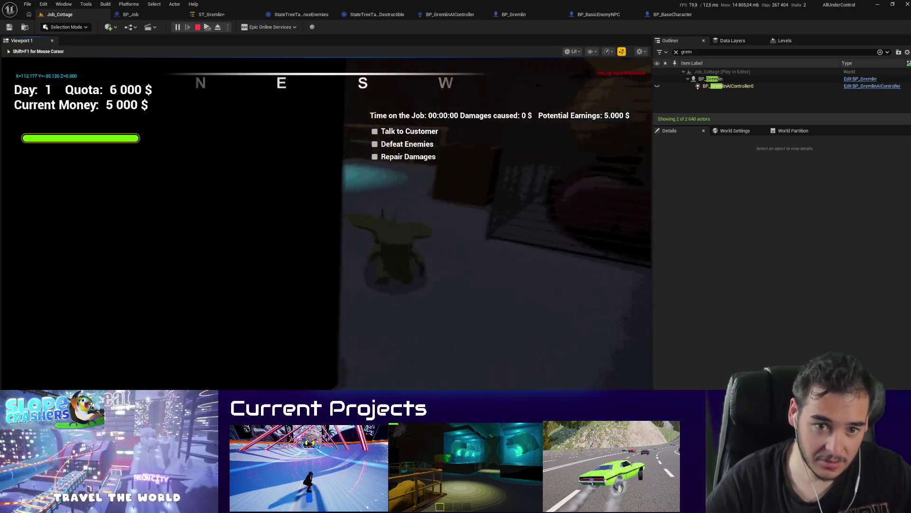
{"action": "key", "text": "w"}
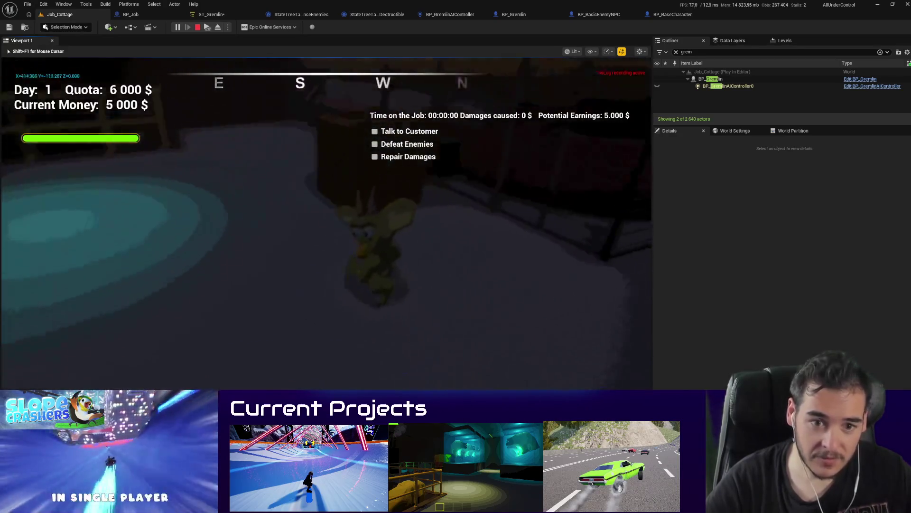
{"action": "key", "text": "w"}
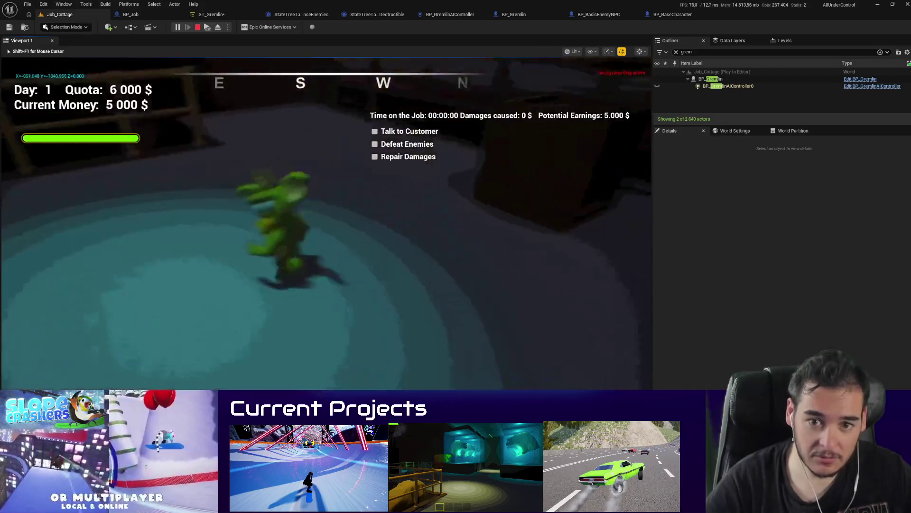
{"action": "key", "text": "w"}
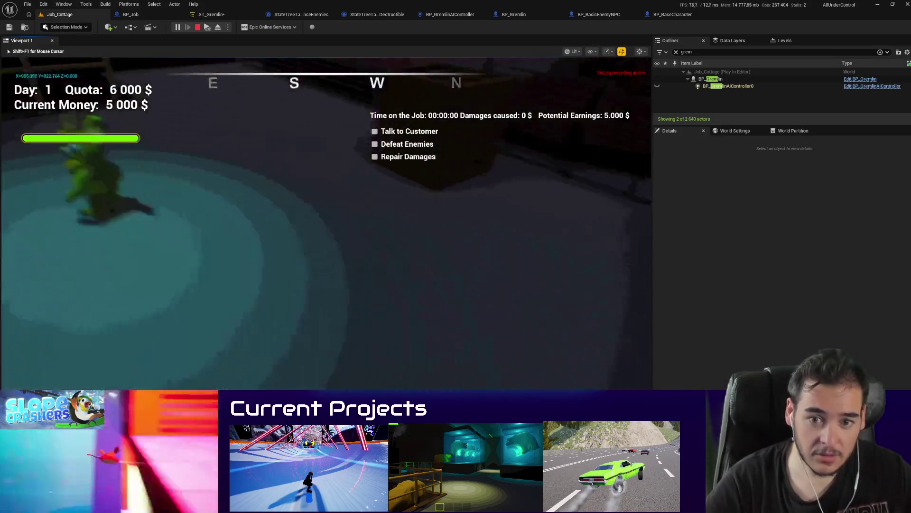
{"action": "key", "text": "w"}
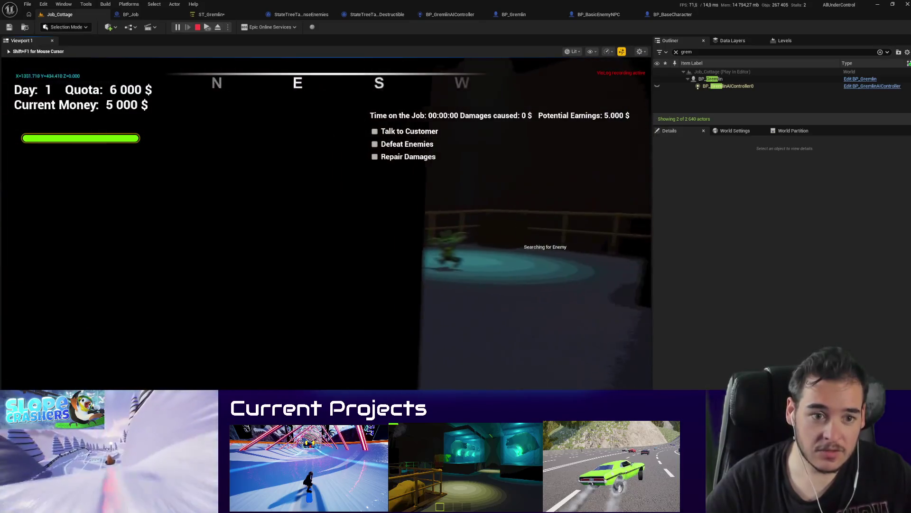
{"action": "key", "text": "w"}
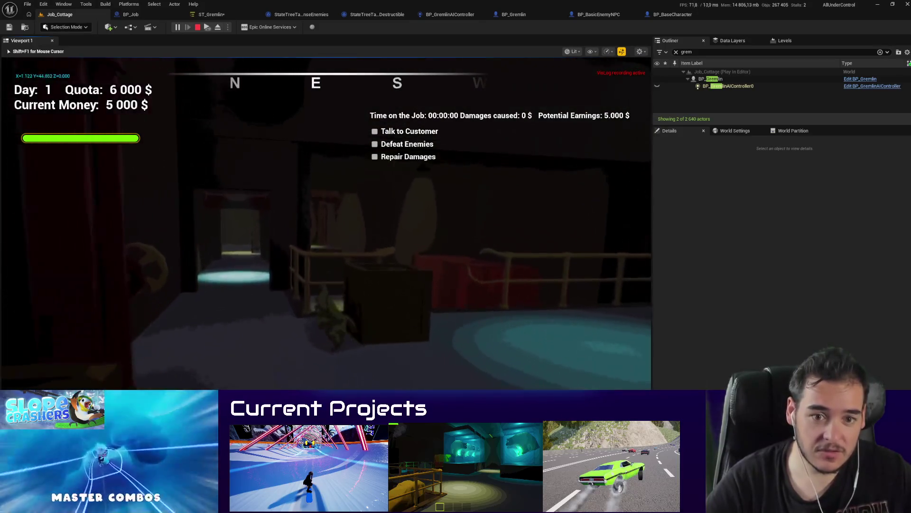
{"action": "key", "text": "w"}
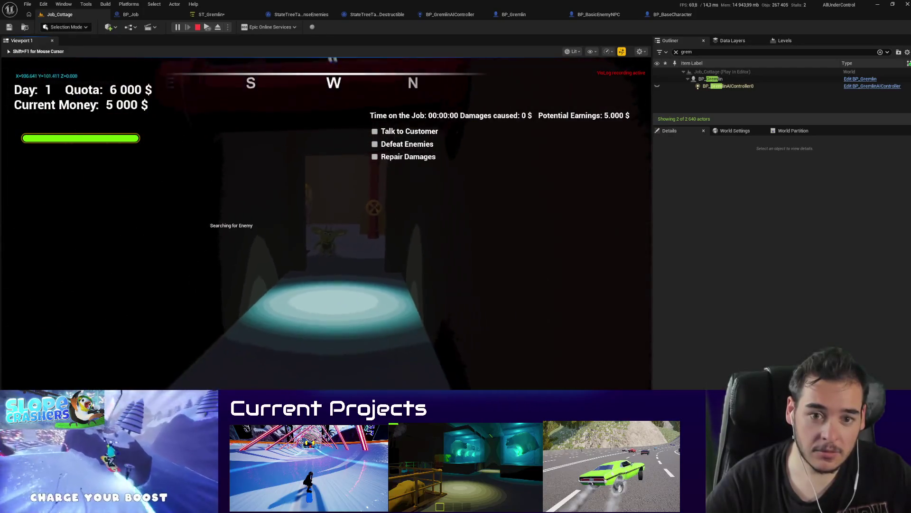
Step: Follow the gremlin into the green-lit room, toggling between wireframe and lit view modes
{"action": "key", "text": "w"}
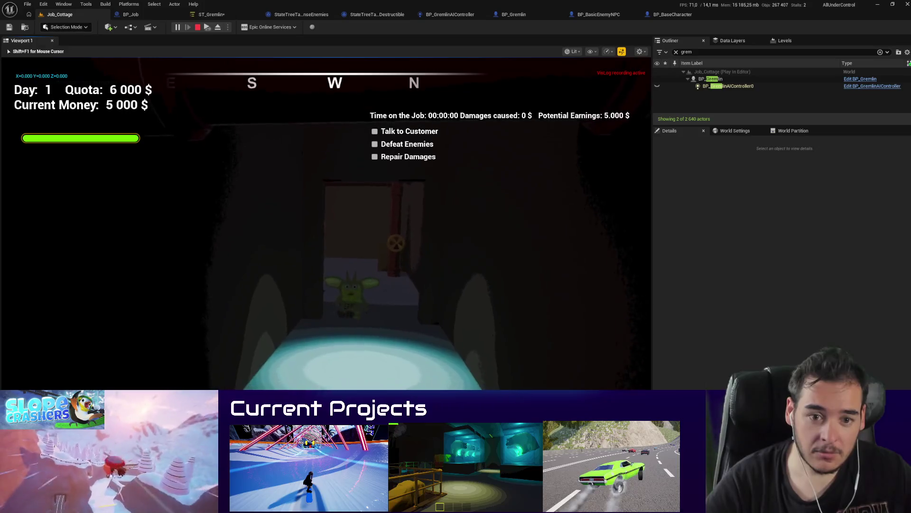
{"action": "key", "text": "w"}
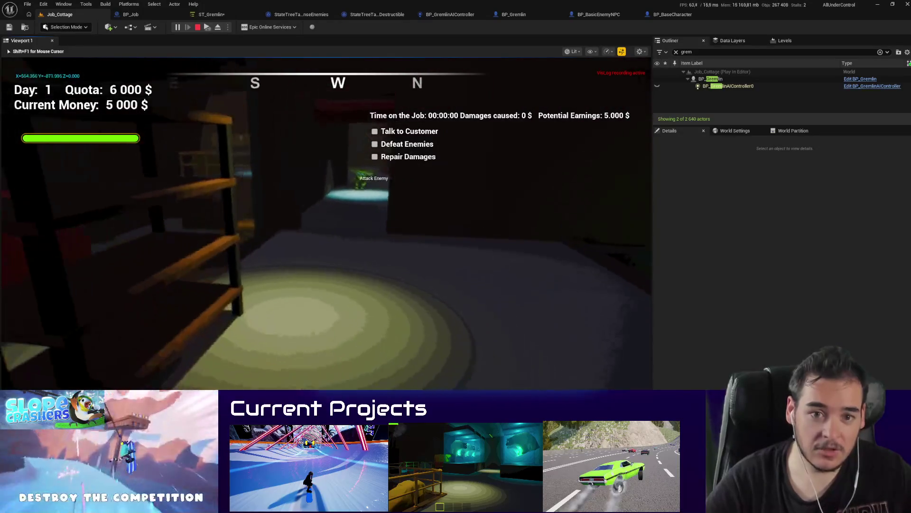
{"action": "key", "text": "w"}
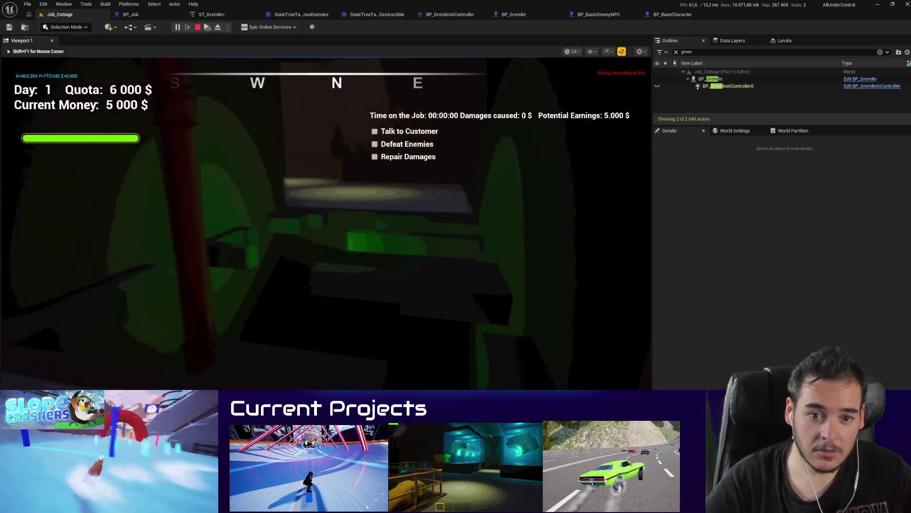
{"action": "key", "text": "w"}
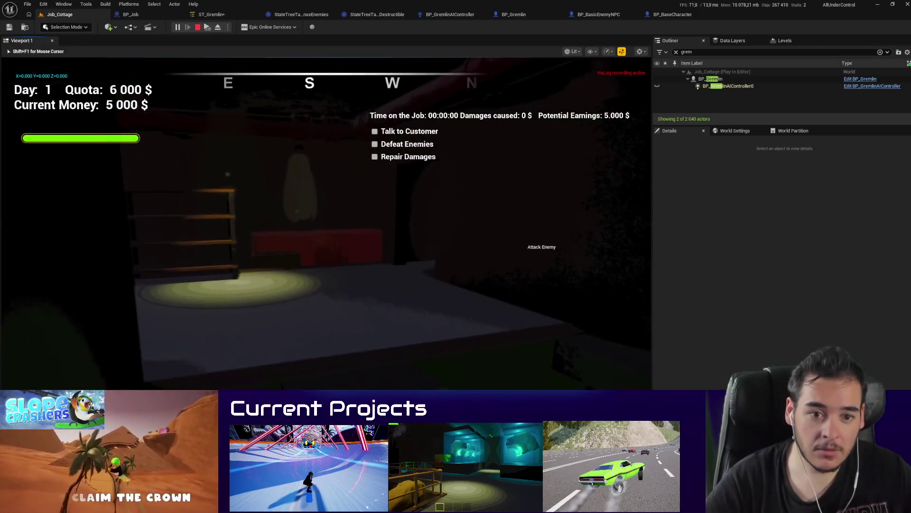
{"action": "key", "text": "w"}
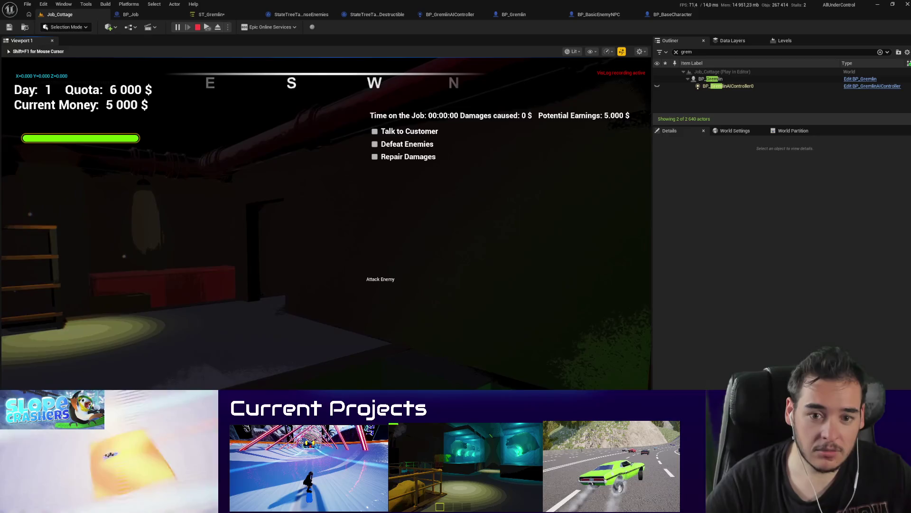
{"action": "key", "text": "F1"}
{"action": "key", "text": "F3"}
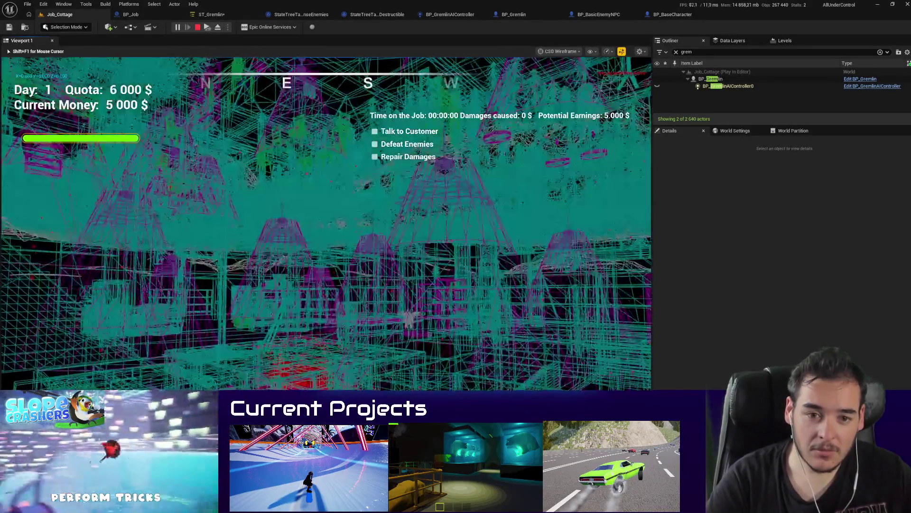
Step: Flip between lit and wireframe views, stop the playtest, and switch to ST_Gremlin
{"action": "key", "text": "F3"}
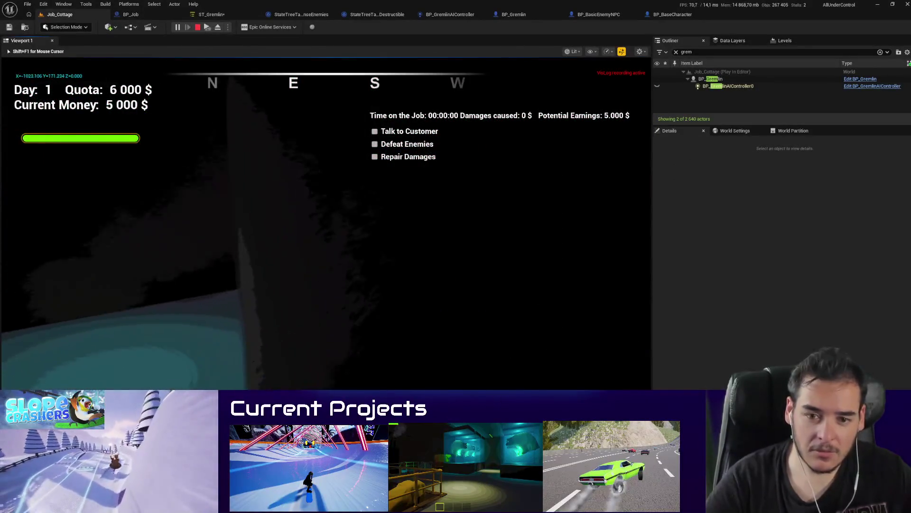
{"action": "key", "text": "F1"}
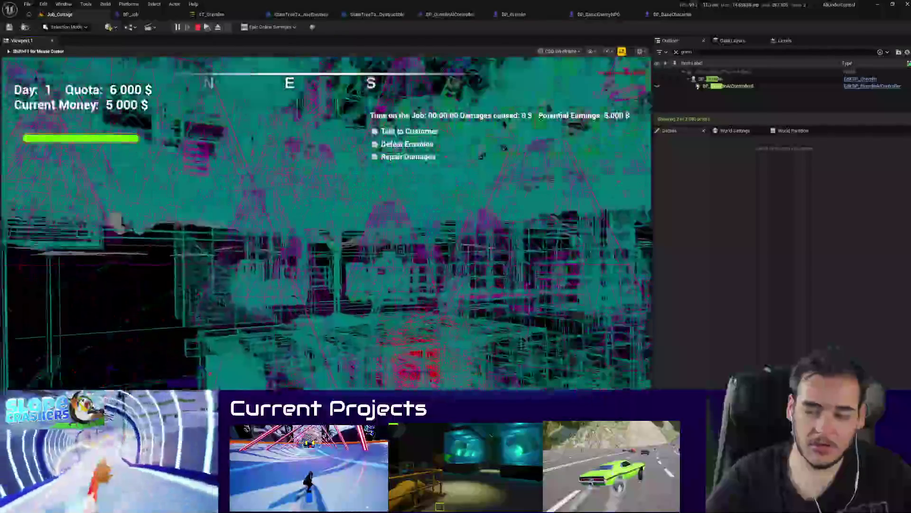
{"action": "key", "text": "Escape"}
{"action": "left_click", "coordinate": [217, 14]}
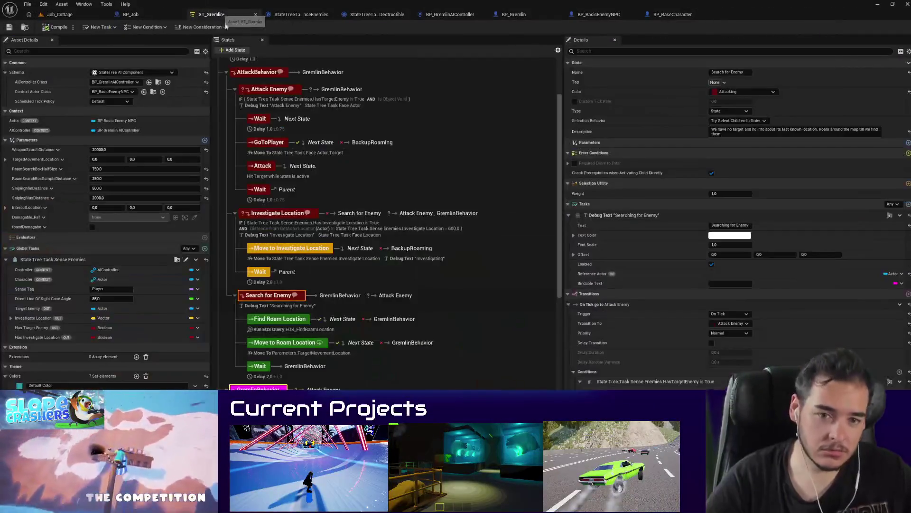
Step: Filter the Details panel for 'deb' and enable debug text on the GremlinBehavior state
{"action": "left_click", "coordinate": [588, 51]}
{"action": "type", "text": "deb"}
{"action": "left_click", "coordinate": [274, 322]}
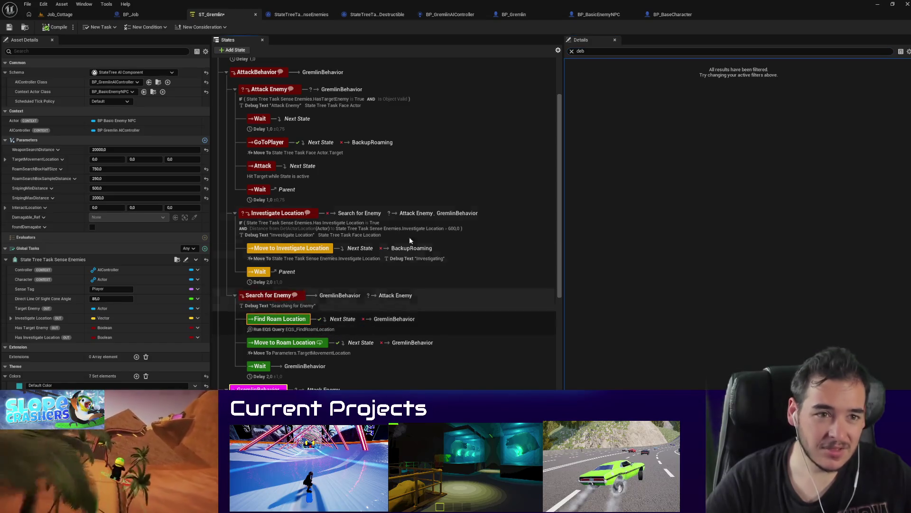
{"action": "left_click", "coordinate": [572, 51]}
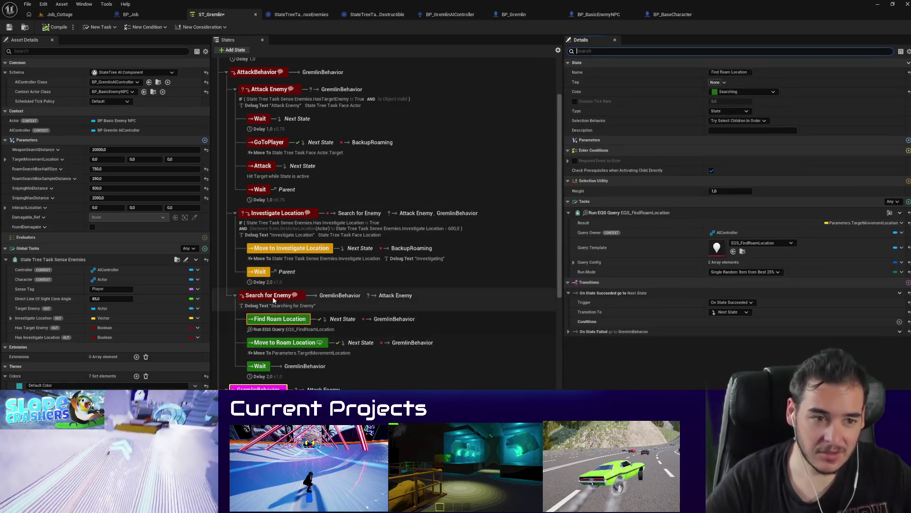
{"action": "left_click", "coordinate": [284, 295]}
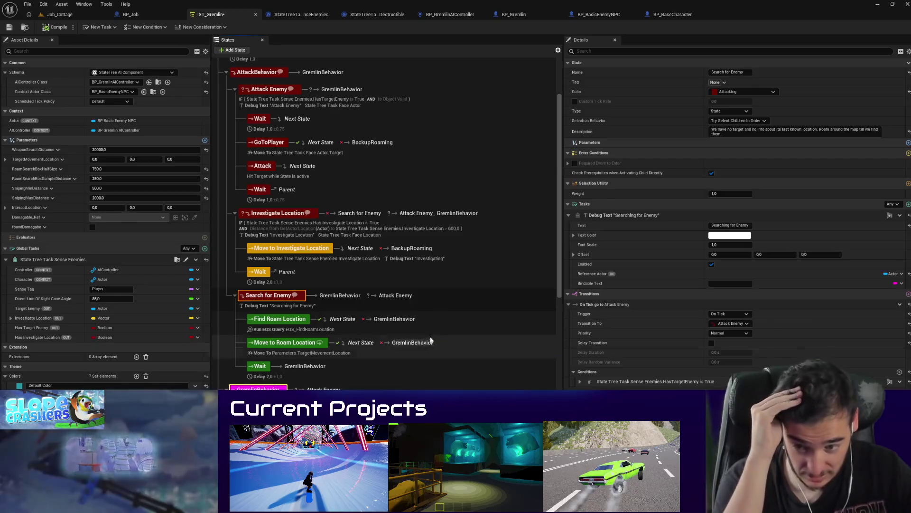
{"action": "scroll", "coordinate": [280, 314], "scroll_direction": "down", "scroll_amount": 1}
{"action": "left_click", "coordinate": [279, 309]}
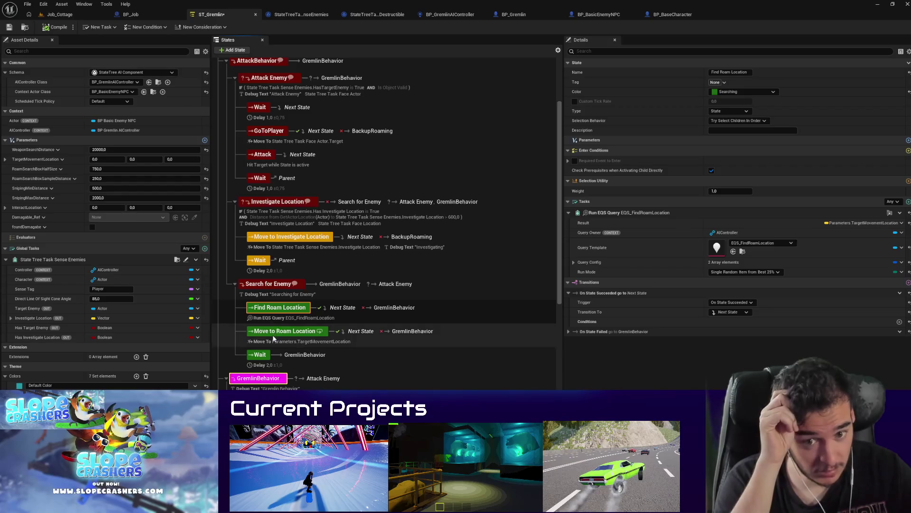
{"action": "left_click", "coordinate": [258, 378]}
{"action": "left_click", "coordinate": [712, 261]}
Step: Enable debug text on the BackupRoaming state and label it 'Backup Roaming'
{"action": "scroll", "coordinate": [269, 352], "scroll_direction": "down", "scroll_amount": 5}
{"action": "scroll", "coordinate": [269, 361], "scroll_direction": "down", "scroll_amount": 2}
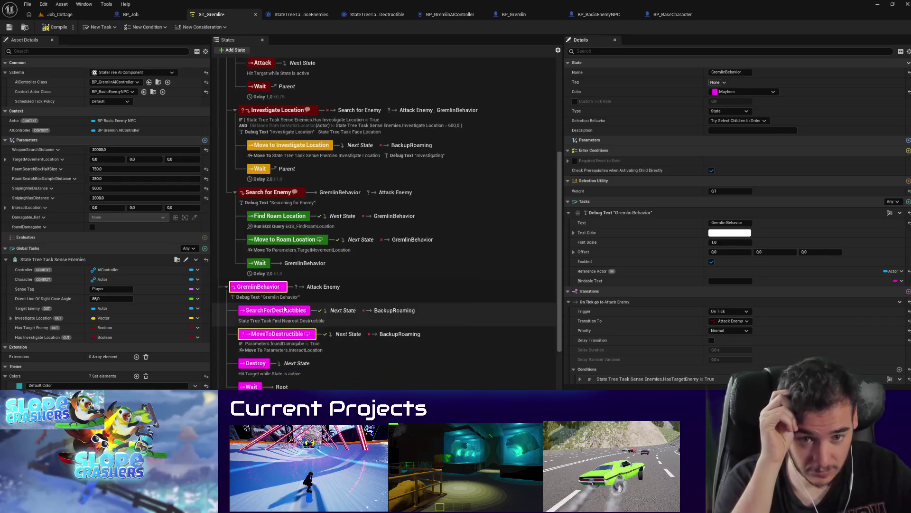
{"action": "left_click", "coordinate": [279, 310]}
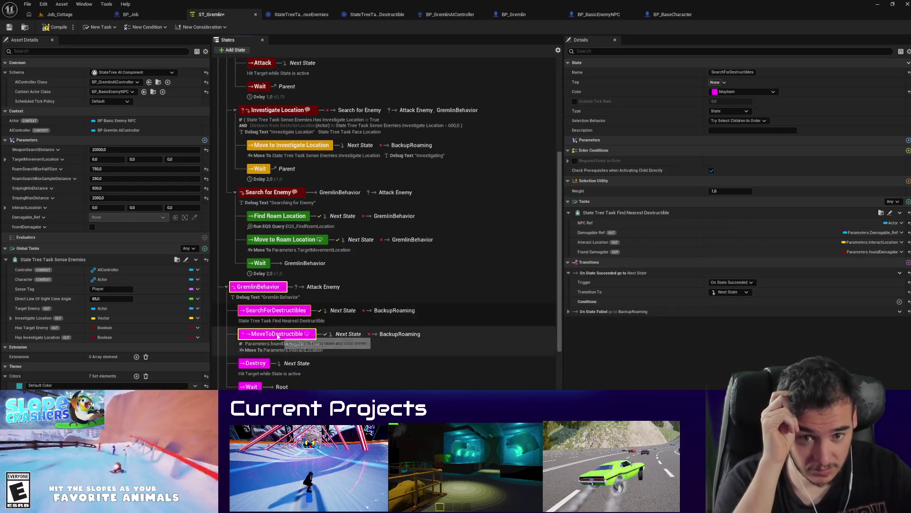
{"action": "left_click", "coordinate": [278, 337]}
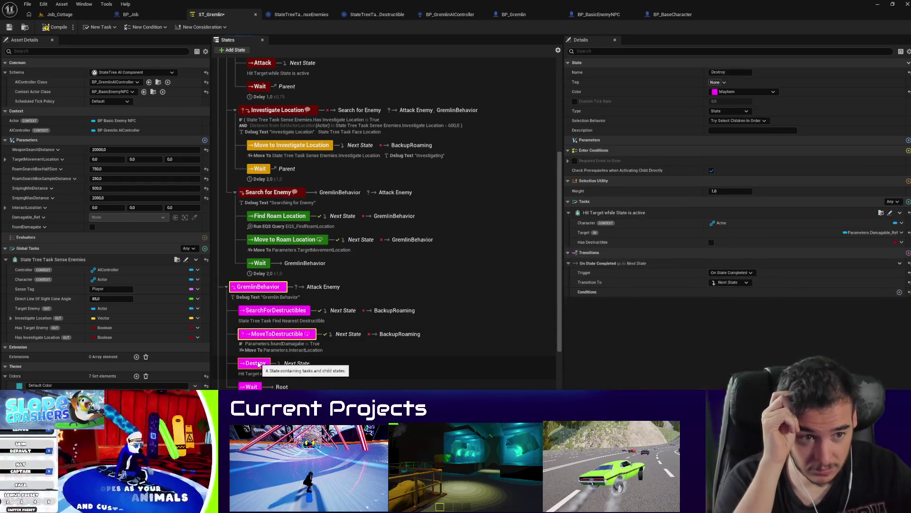
{"action": "scroll", "coordinate": [259, 365], "scroll_direction": "down", "scroll_amount": 2}
{"action": "left_click", "coordinate": [262, 387]}
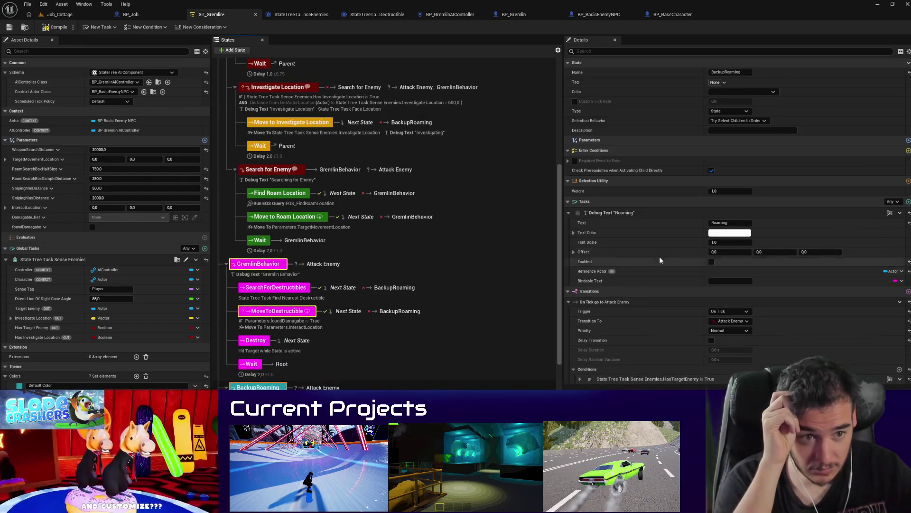
{"action": "left_click", "coordinate": [711, 262]}
{"action": "left_click", "coordinate": [734, 223]}
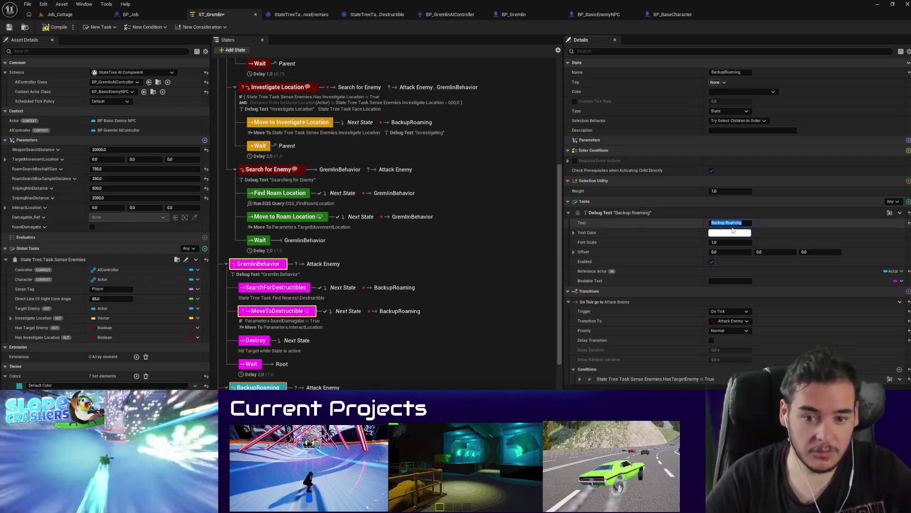
Step: Review the Attack Enemy, Investigate Location and Search for Enemy states, then return to Job_Cottage
{"action": "scroll", "coordinate": [456, 309], "scroll_direction": "down", "scroll_amount": 7}
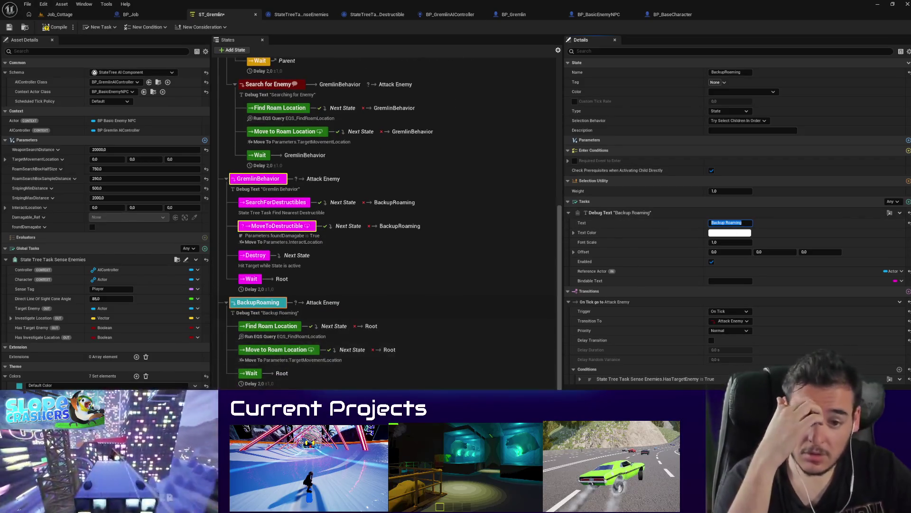
{"action": "scroll", "coordinate": [266, 189], "scroll_direction": "up", "scroll_amount": 10}
{"action": "left_click", "coordinate": [266, 150]}
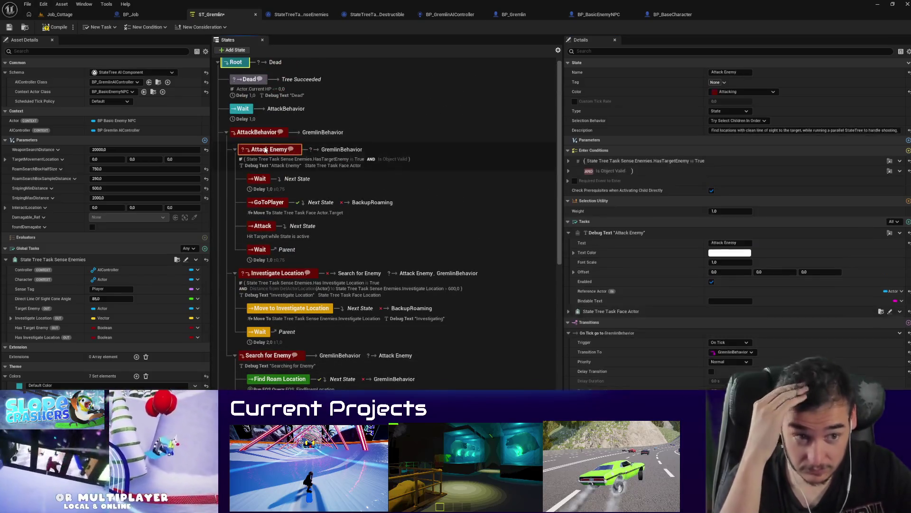
{"action": "left_click", "coordinate": [264, 273]}
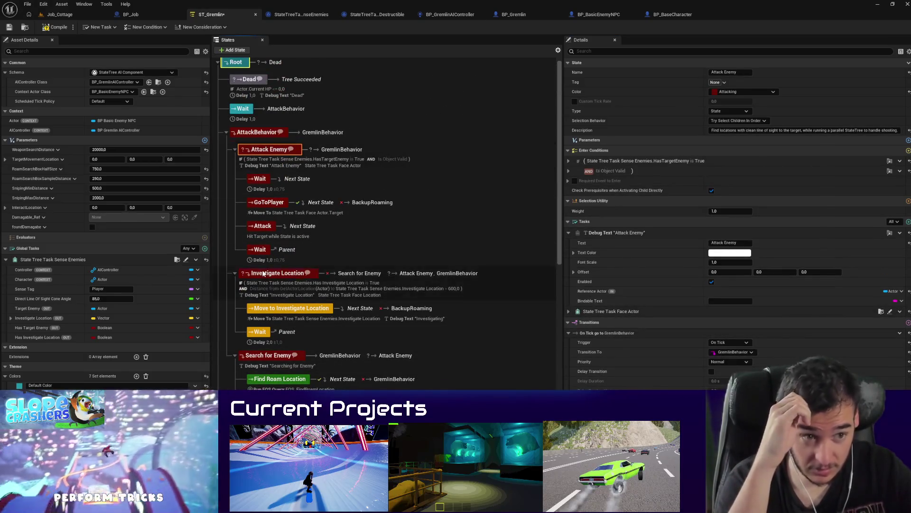
{"action": "left_click", "coordinate": [269, 355]}
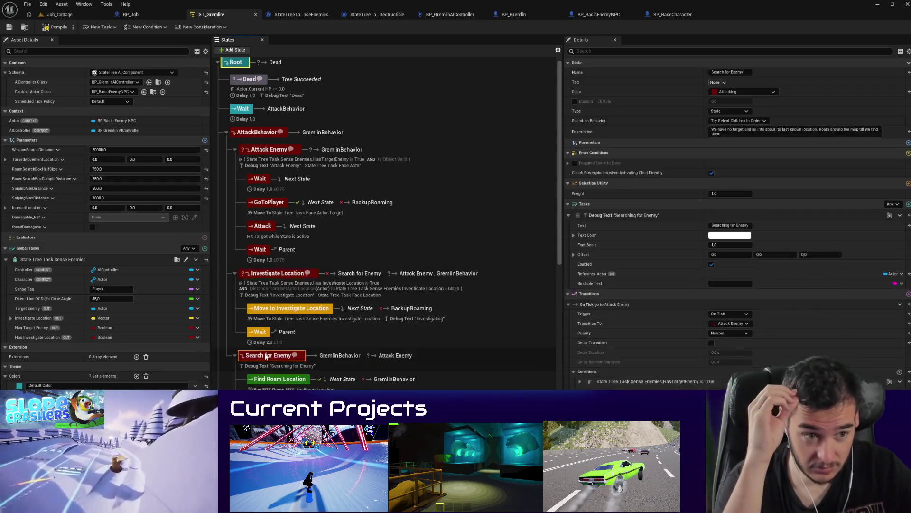
{"action": "left_click", "coordinate": [60, 14]}
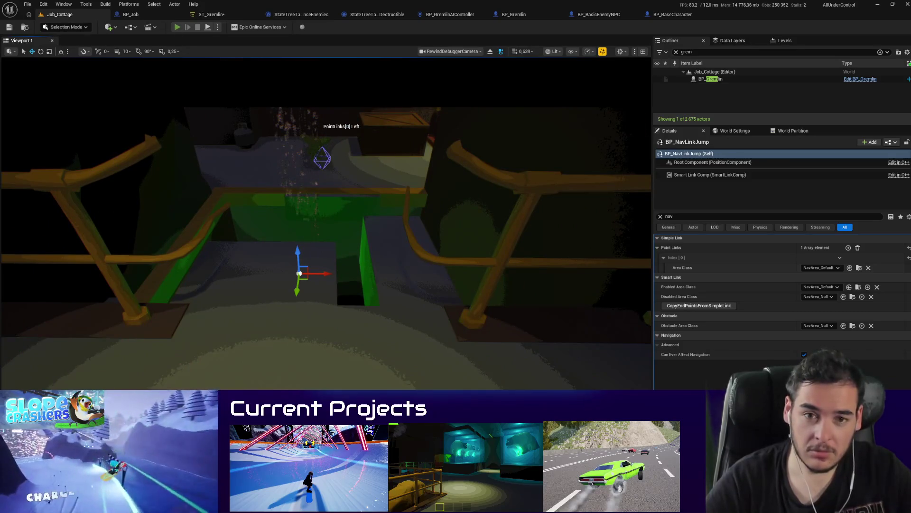
Step: Play-test Job_Cottage near the yellow bag, restore lit view, then stop and reopen ST_Gremlin
{"action": "key", "text": "alt+p"}
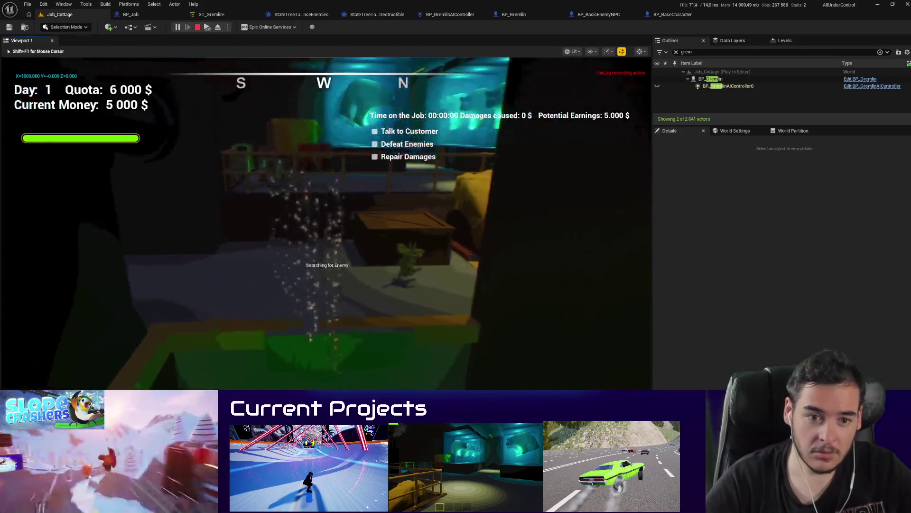
{"action": "key", "text": "w"}
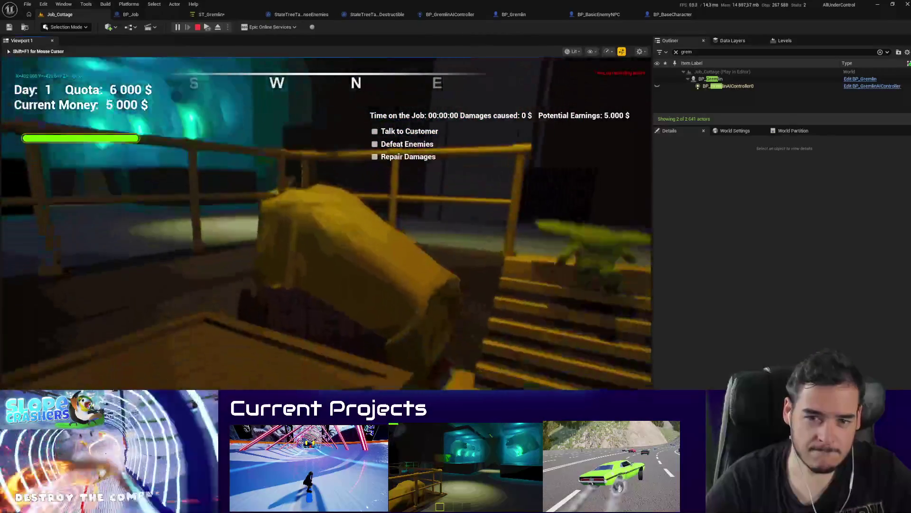
{"action": "key", "text": "s"}
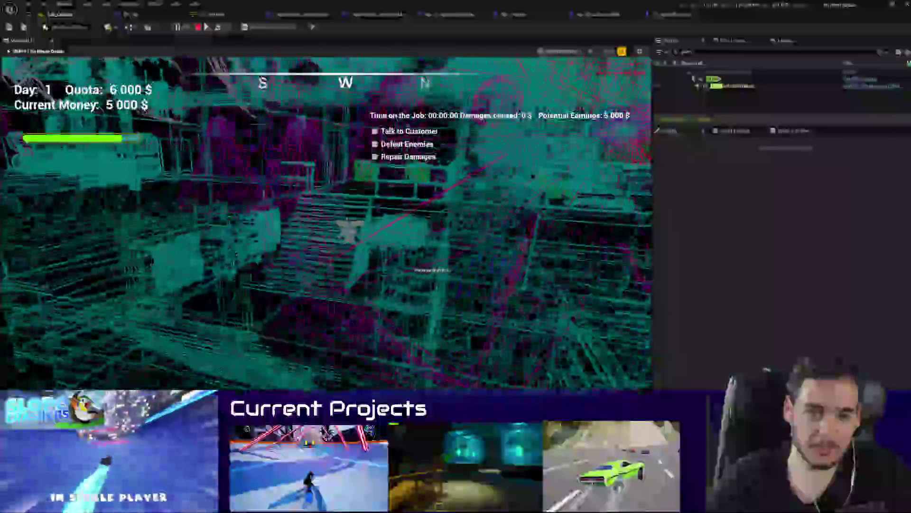
{"action": "key", "text": "F3"}
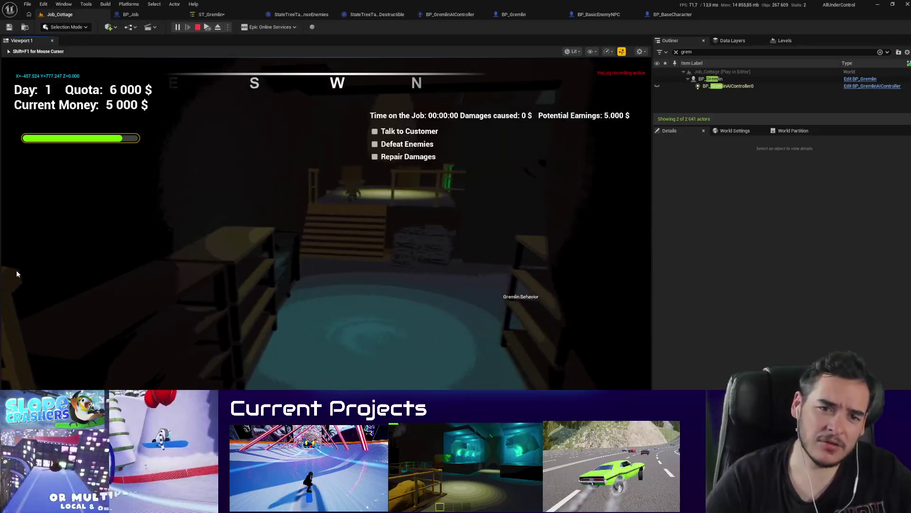
{"action": "key", "text": "Escape"}
{"action": "left_click", "coordinate": [213, 16]}
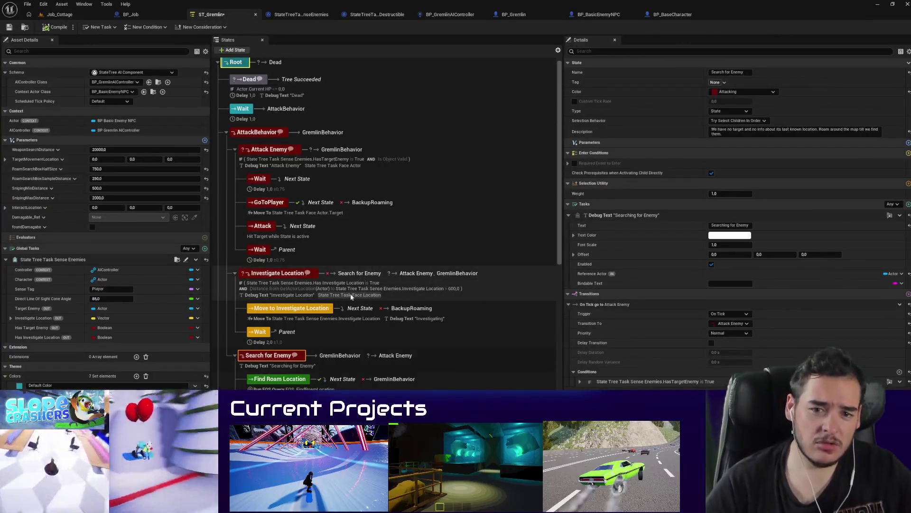
Step: Route GoToPlayer's On State Failed transition to Investigate Location instead of BackupRoaming, then return to Job_Cottage
{"action": "left_click", "coordinate": [281, 274]}
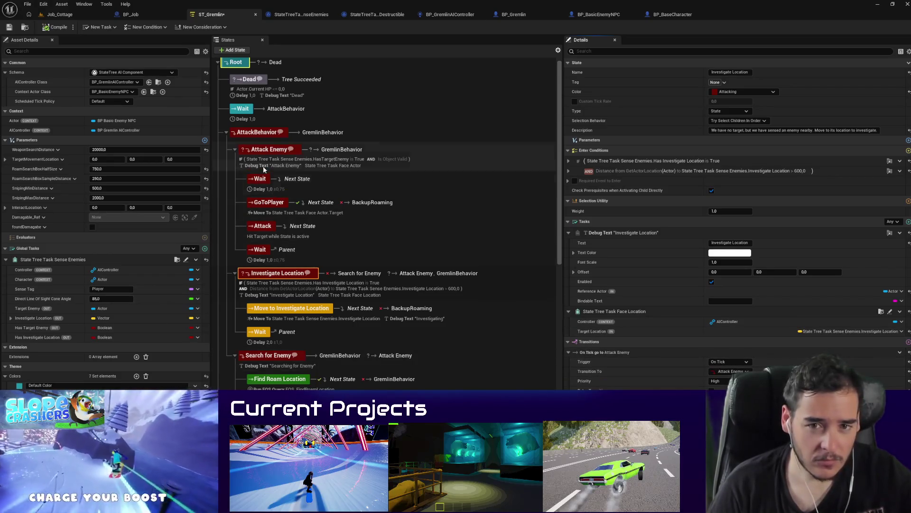
{"action": "left_click", "coordinate": [259, 133]}
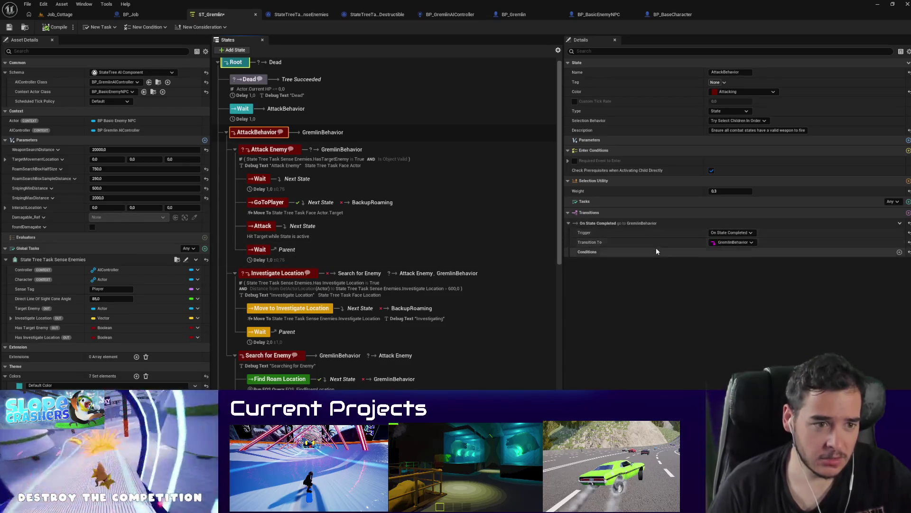
{"action": "left_click", "coordinate": [263, 203]}
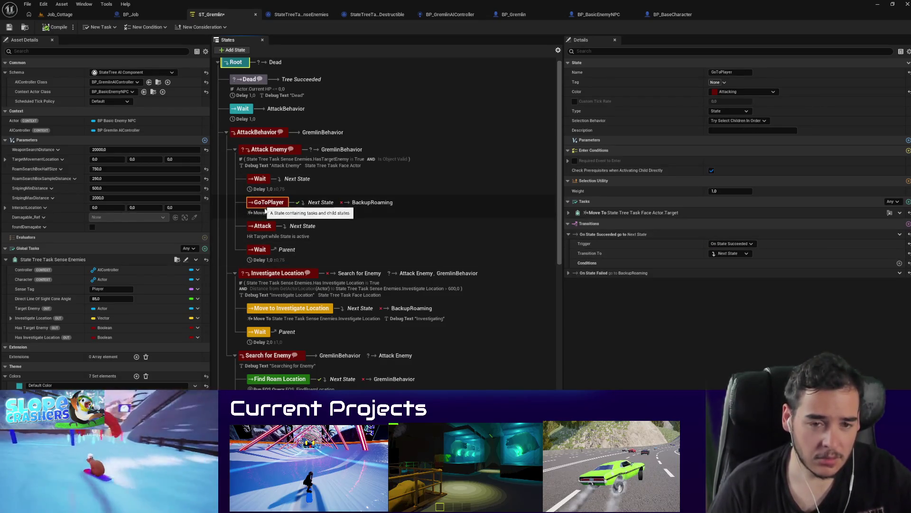
{"action": "left_click", "coordinate": [569, 274]}
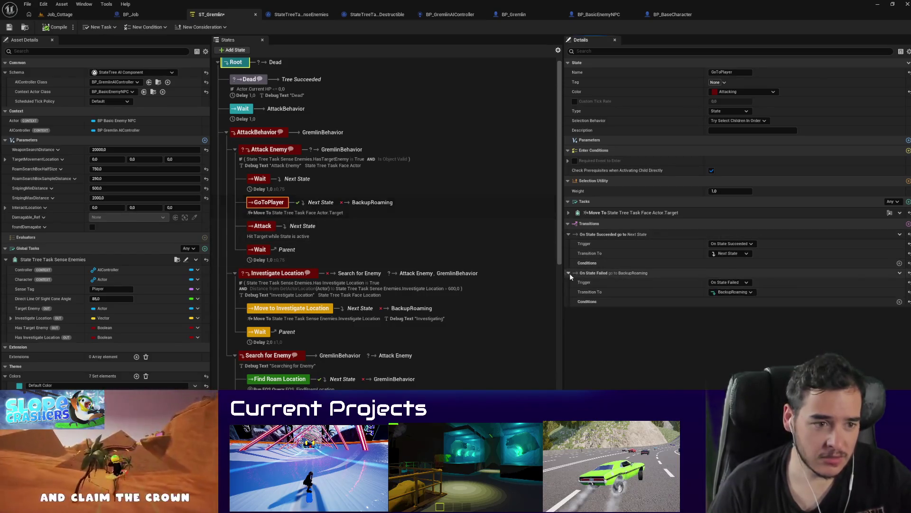
{"action": "left_click", "coordinate": [731, 293]}
{"action": "scroll", "coordinate": [754, 247], "scroll_direction": "up", "scroll_amount": 3}
{"action": "left_click", "coordinate": [748, 211]}
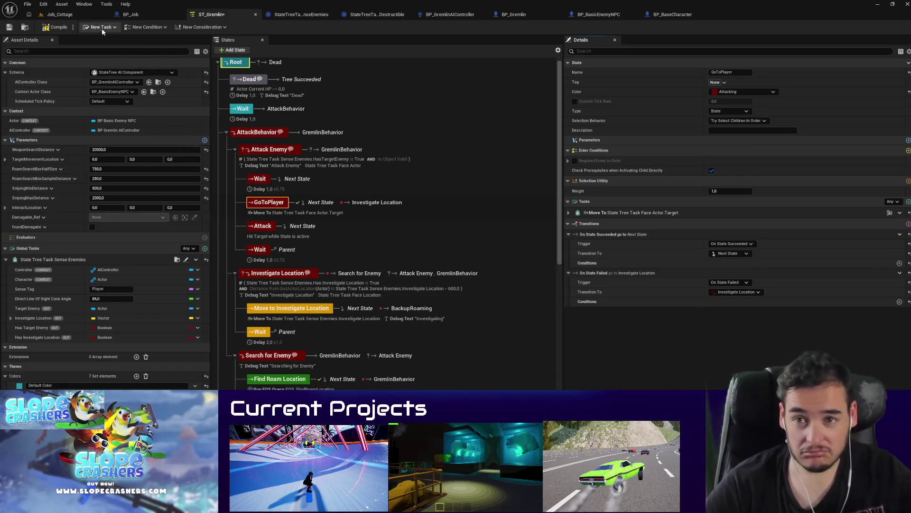
{"action": "left_click", "coordinate": [60, 14]}
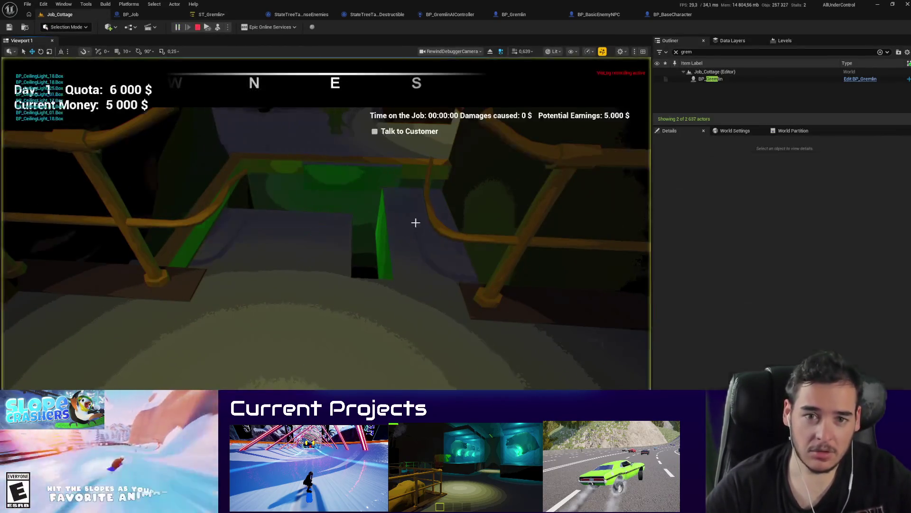
Step: Restart the play session and walk around the cottage following the gremlin's state label
{"action": "key", "text": "Escape"}
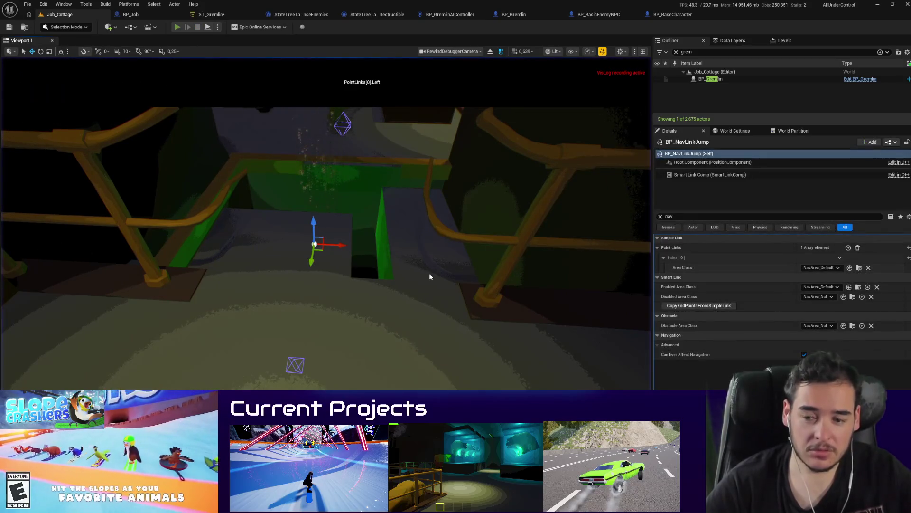
{"action": "key", "text": "alt+p"}
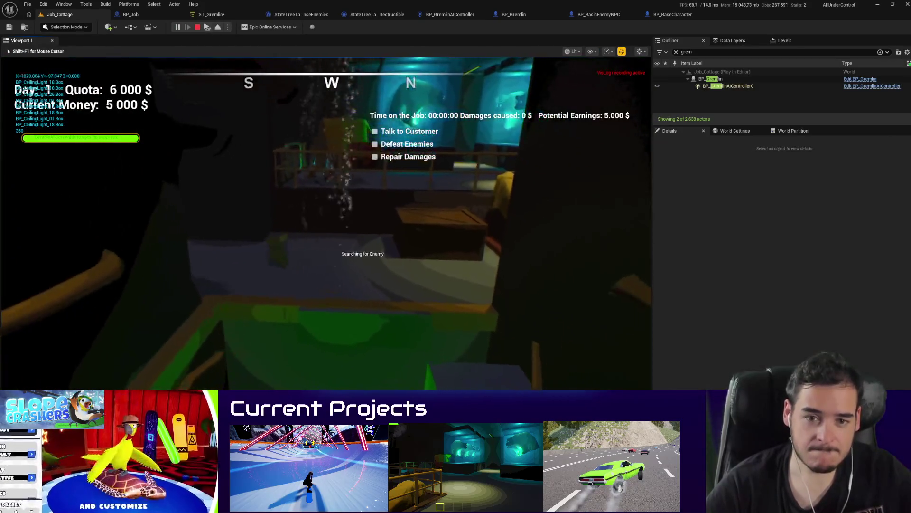
{"action": "key", "text": "w"}
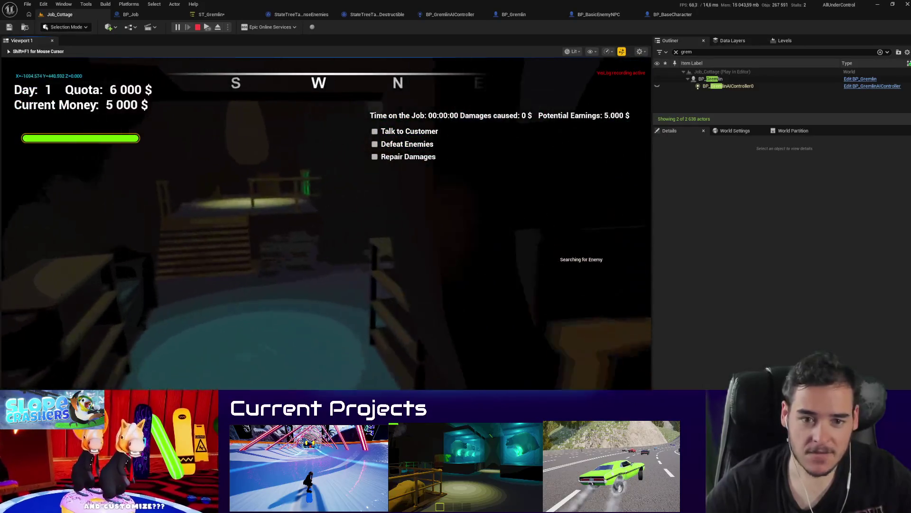
{"action": "key", "text": "w"}
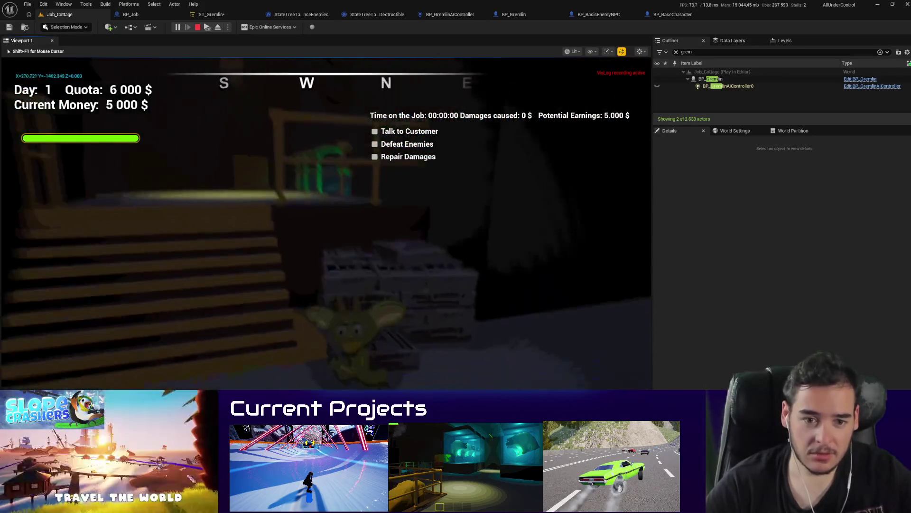
{"action": "key", "text": "w"}
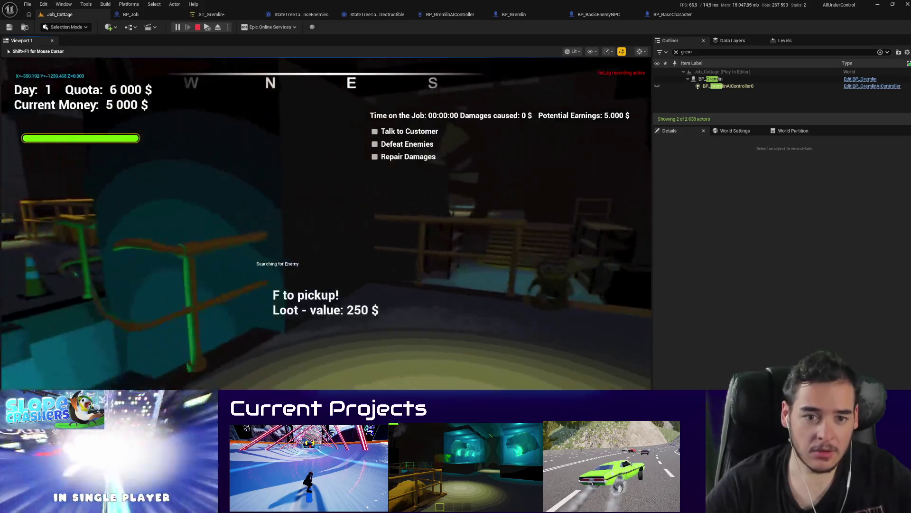
{"action": "key", "text": "w"}
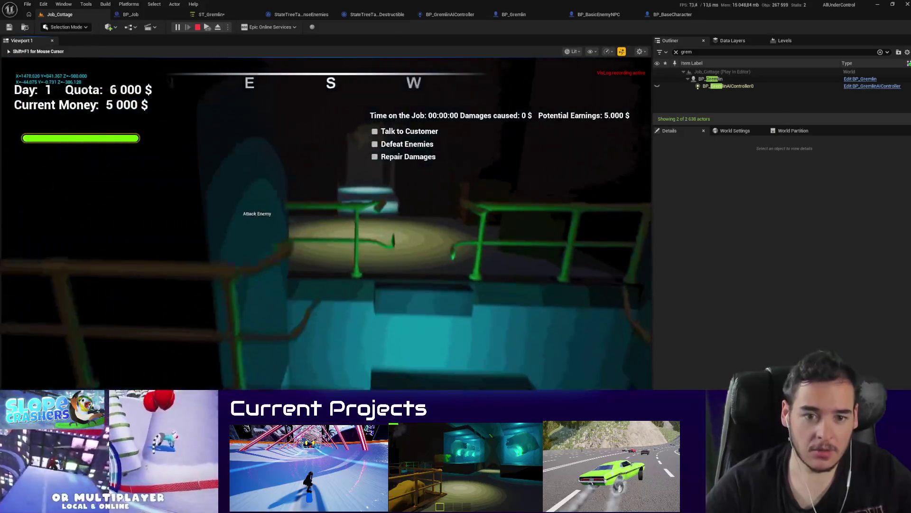
{"action": "key", "text": "w"}
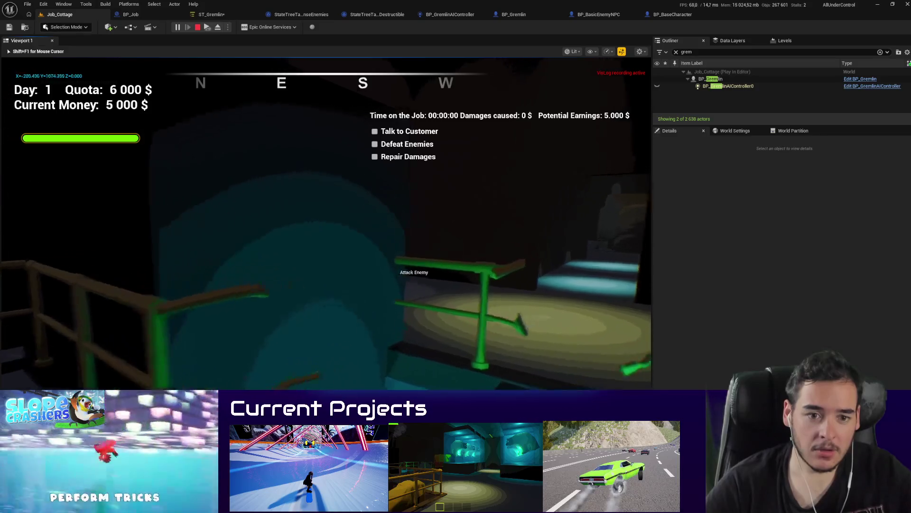
{"action": "key", "text": "w"}
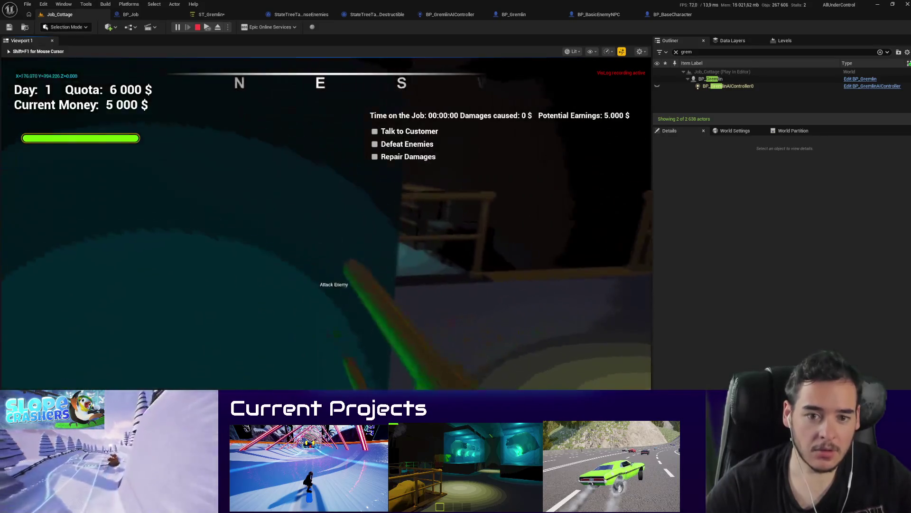
{"action": "key", "text": "w"}
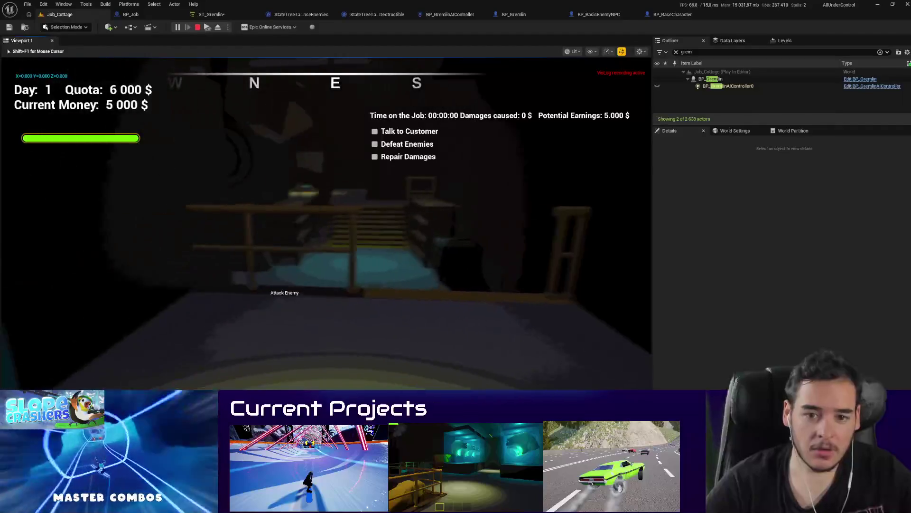
{"action": "key", "text": "w"}
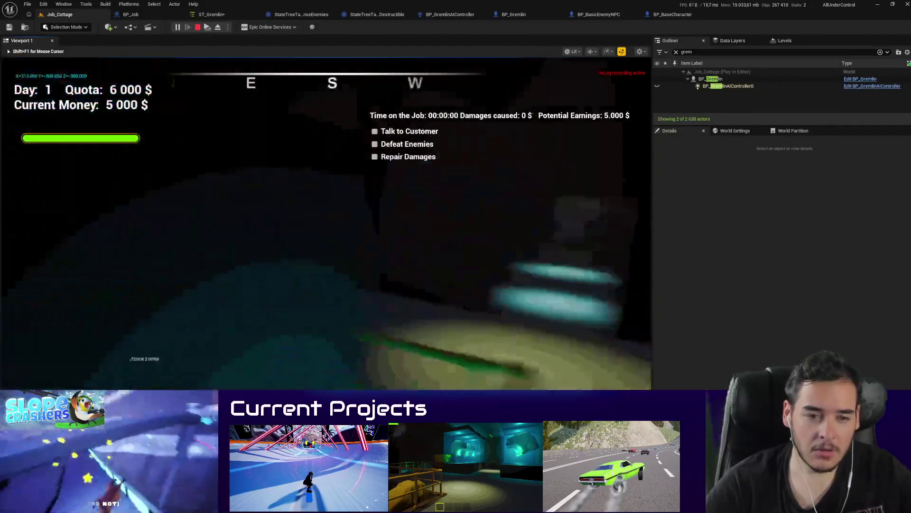
Step: Toggle between wireframe and lit views to locate the gremlin, then stop playing
{"action": "key", "text": "F1"}
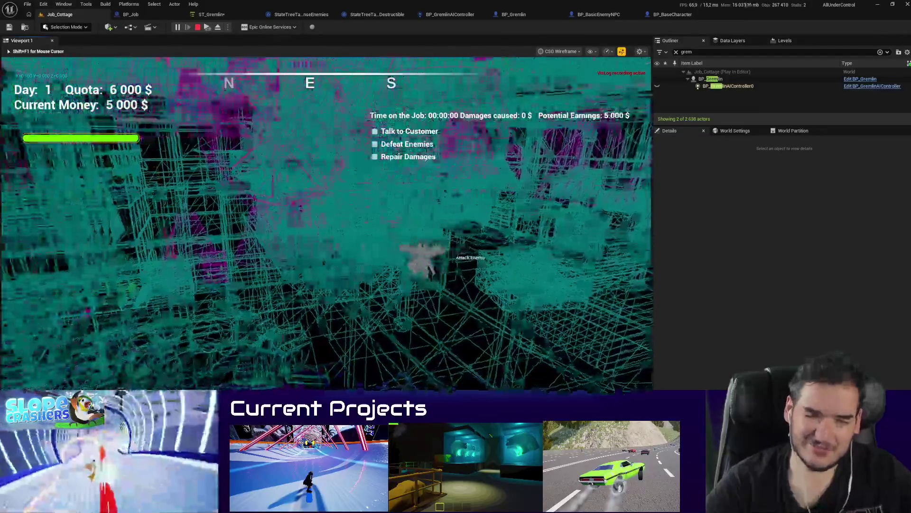
{"action": "key", "text": "F3"}
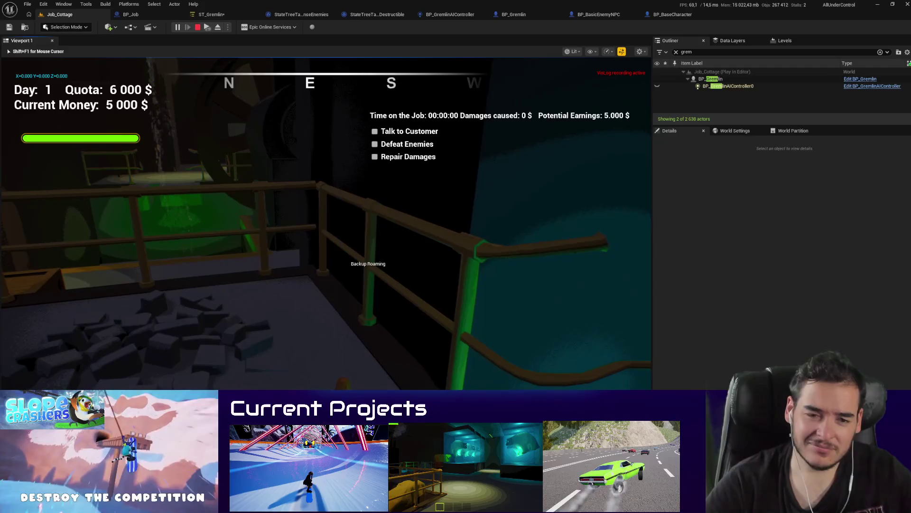
{"action": "key", "text": "F1"}
{"action": "key", "text": "F3"}
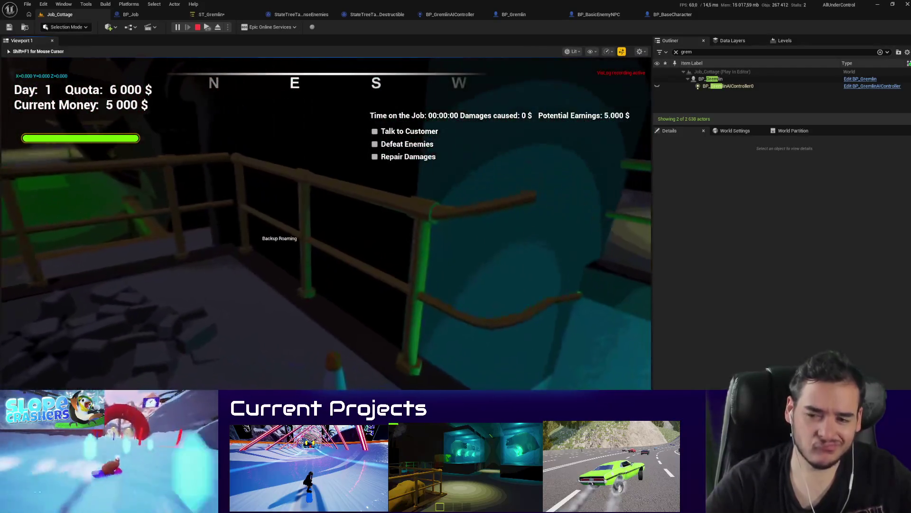
{"action": "key", "text": "Escape"}
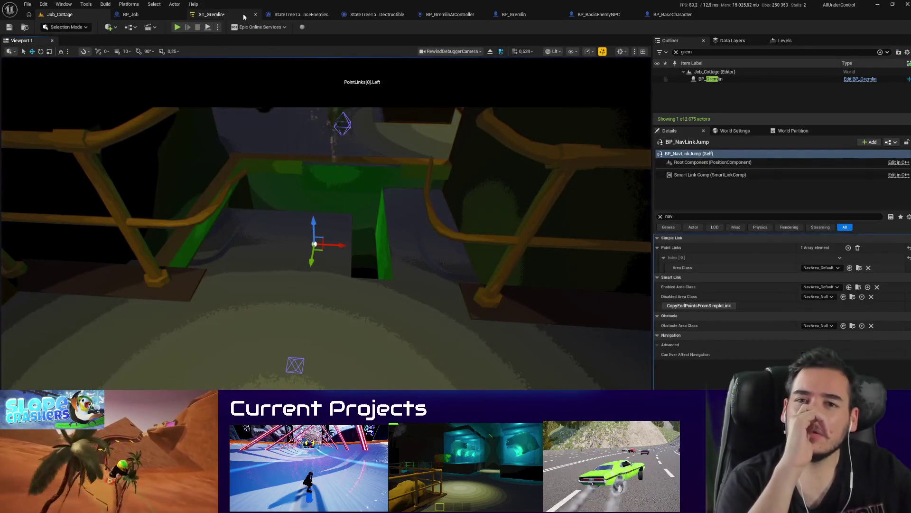
Step: Review the Investigate Location states, then open StateTreeTask_SenseEnemies from its task's content browse link
{"action": "left_click", "coordinate": [243, 16]}
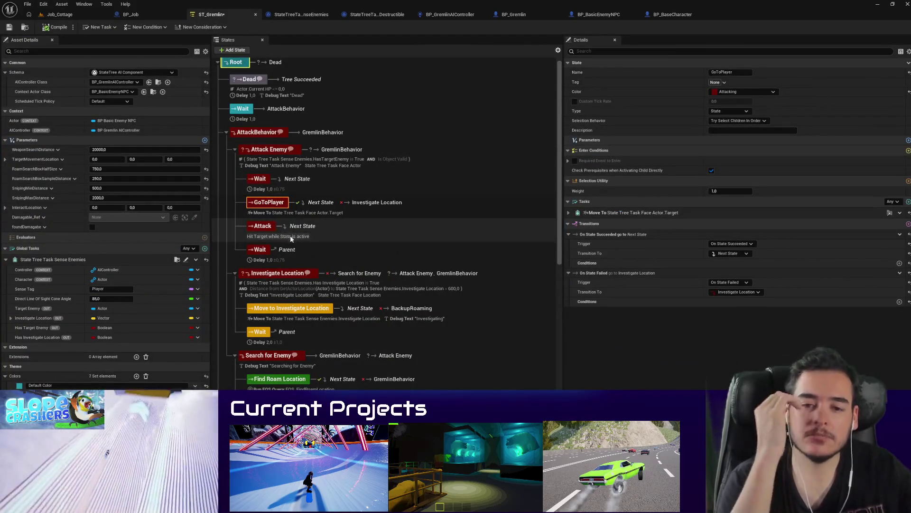
{"action": "left_click", "coordinate": [275, 279]}
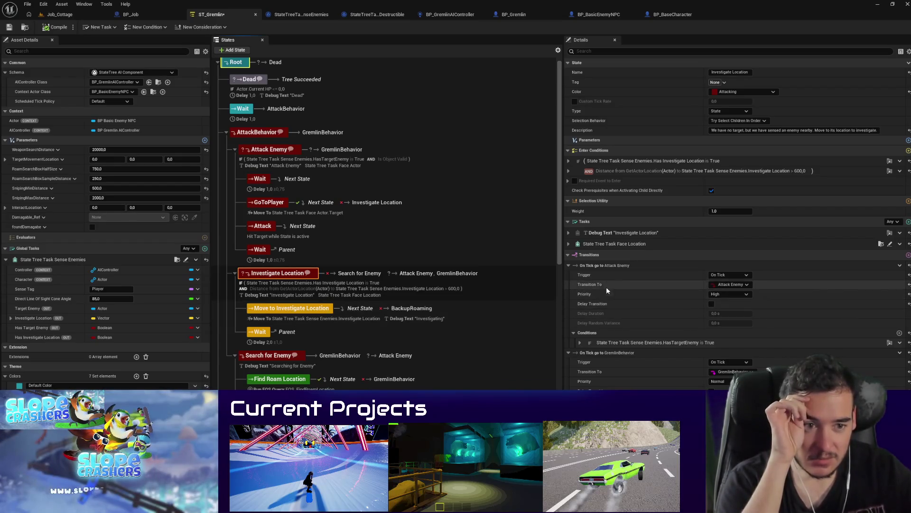
{"action": "left_click", "coordinate": [283, 309]}
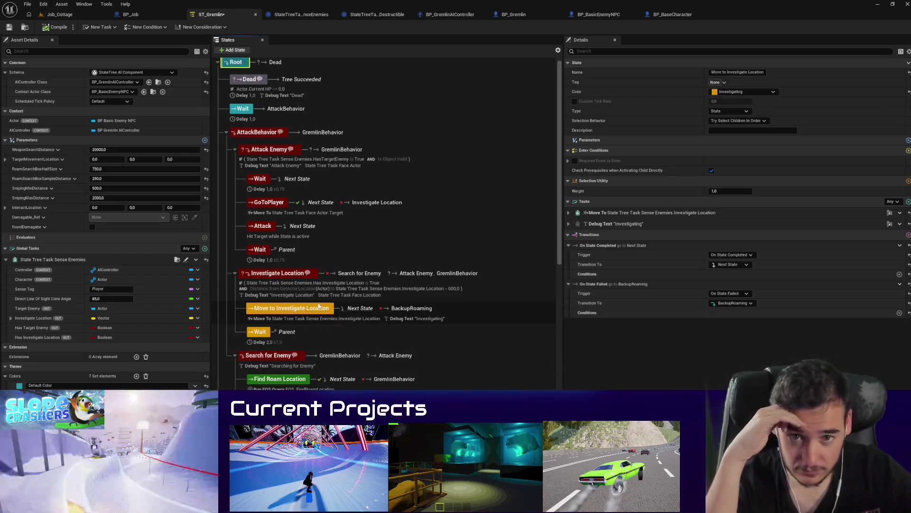
{"action": "left_click", "coordinate": [177, 260]}
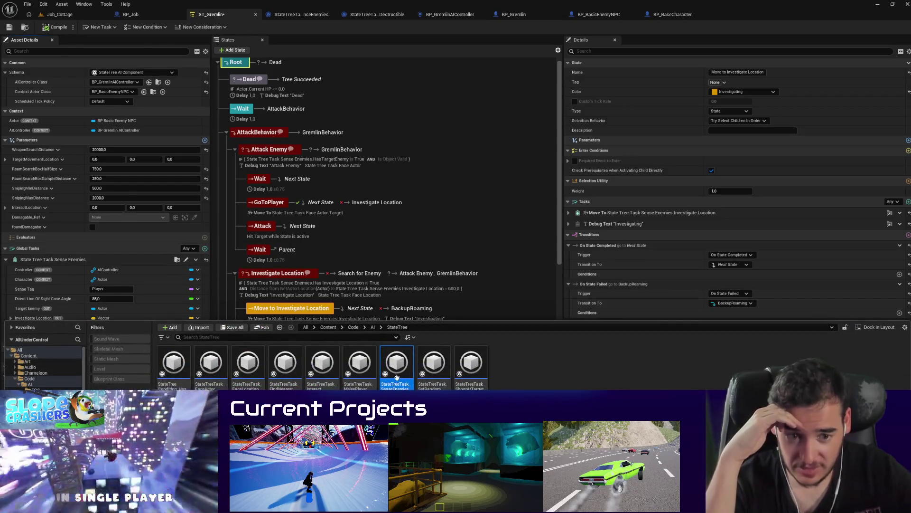
{"action": "double_click", "coordinate": [397, 375]}
{"action": "scroll", "coordinate": [173, 181], "scroll_direction": "down", "scroll_amount": 3}
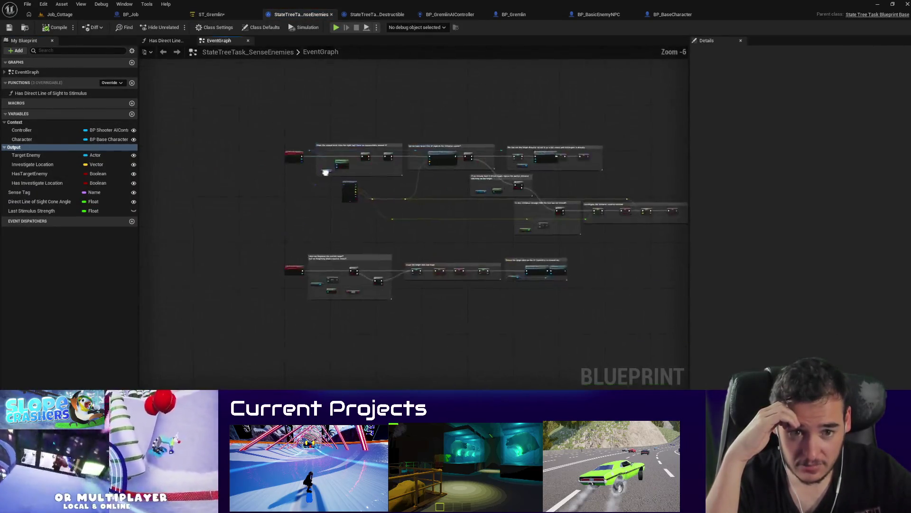
{"action": "scroll", "coordinate": [303, 284], "scroll_direction": "up", "scroll_amount": 3}
{"action": "scroll", "coordinate": [392, 354], "scroll_direction": "down", "scroll_amount": 4}
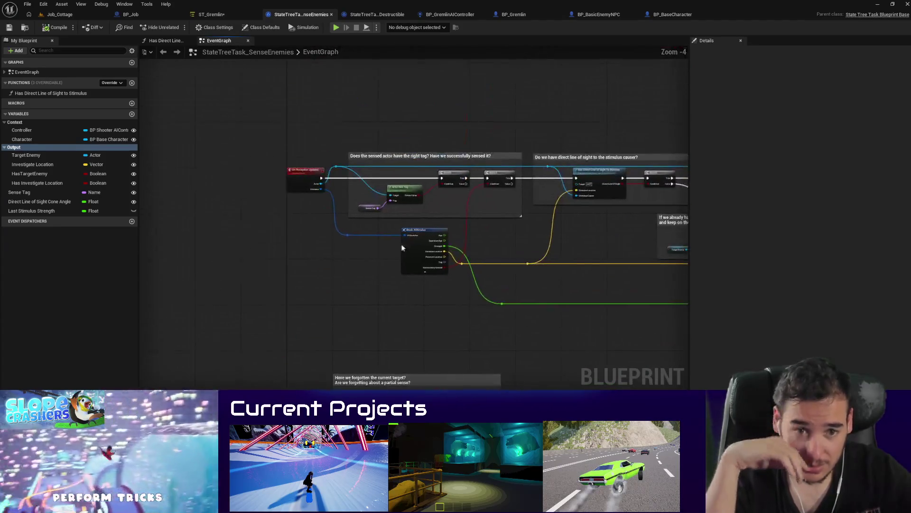
{"action": "scroll", "coordinate": [437, 239], "scroll_direction": "up", "scroll_amount": 4}
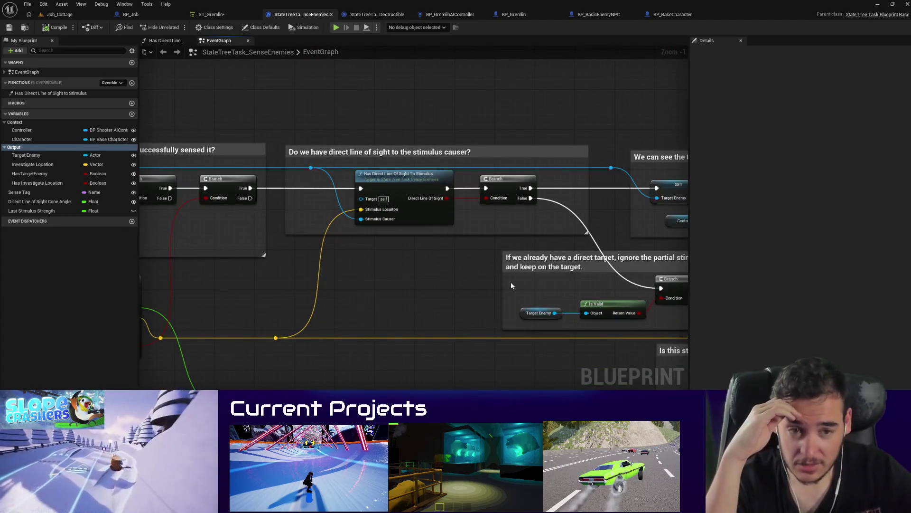
{"action": "scroll", "coordinate": [343, 285], "scroll_direction": "down", "scroll_amount": 1}
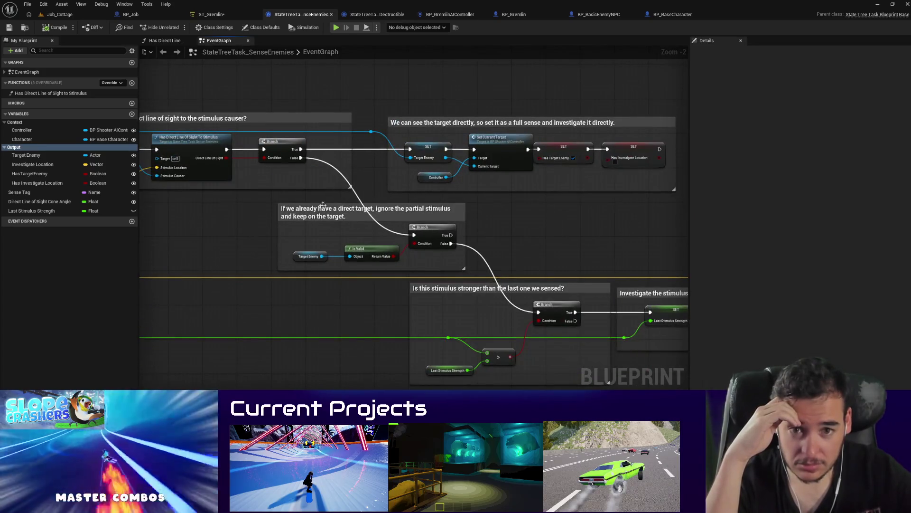
{"action": "scroll", "coordinate": [450, 256], "scroll_direction": "up", "scroll_amount": 1}
{"action": "mouse_move", "coordinate": [505, 336]}
{"action": "left_mouse_down"}
{"action": "mouse_move", "coordinate": [466, 303]}
{"action": "mouse_move", "coordinate": [543, 337]}
{"action": "mouse_move", "coordinate": [348, 323]}
{"action": "mouse_move", "coordinate": [363, 320]}
{"action": "mouse_move", "coordinate": [400, 252]}
{"action": "left_mouse_up"}
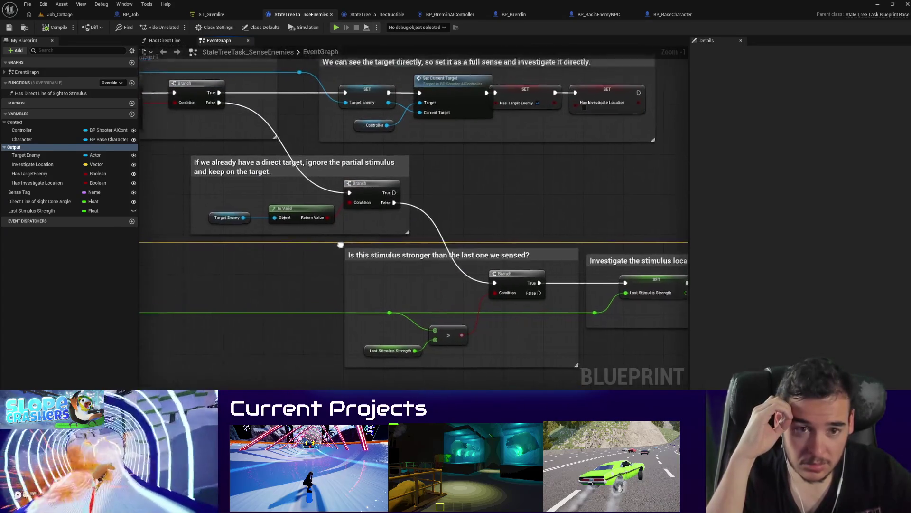
{"action": "scroll", "coordinate": [400, 252], "scroll_direction": "down", "scroll_amount": 3}
{"action": "scroll", "coordinate": [444, 259], "scroll_direction": "up", "scroll_amount": 2}
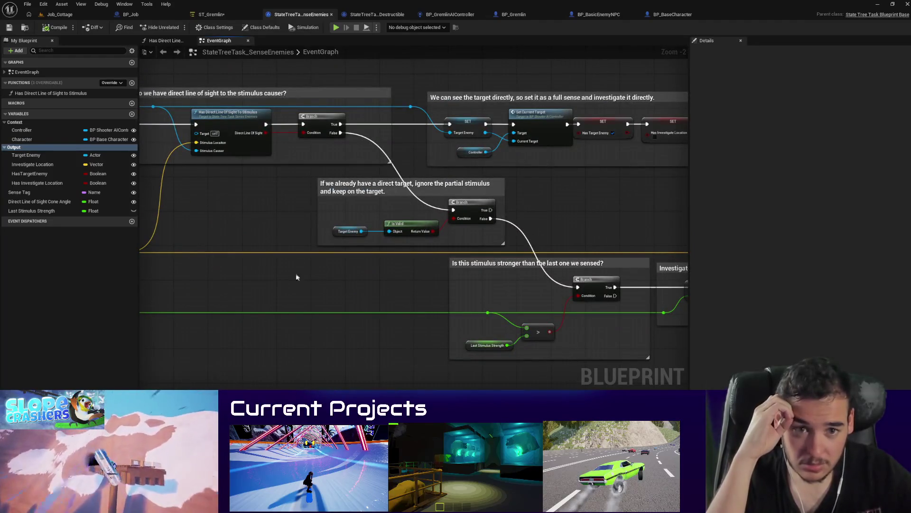
{"action": "left_click_drag", "start_coordinate": [309, 269], "coordinate": [368, 286]}
Step: Add a Print String on the line-of-sight Branch's True output, between the branch and SET
{"action": "right_click", "coordinate": [299, 240]}
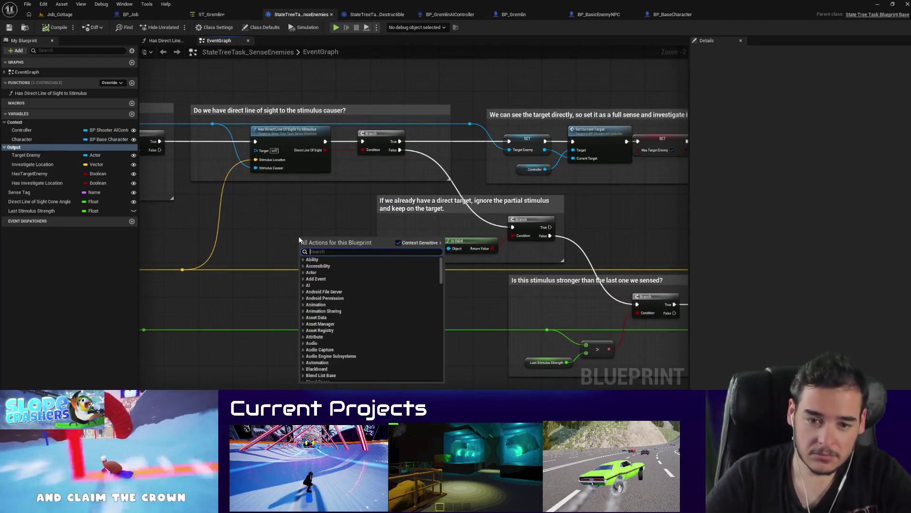
{"action": "type", "text": "print string"}
{"action": "key", "text": "Return"}
{"action": "mouse_move", "coordinate": [342, 237]}
{"action": "left_mouse_down"}
{"action": "mouse_move", "coordinate": [419, 192]}
{"action": "mouse_move", "coordinate": [477, 135]}
{"action": "left_mouse_up"}
{"action": "left_click_drag", "start_coordinate": [400, 141], "coordinate": [509, 141]}
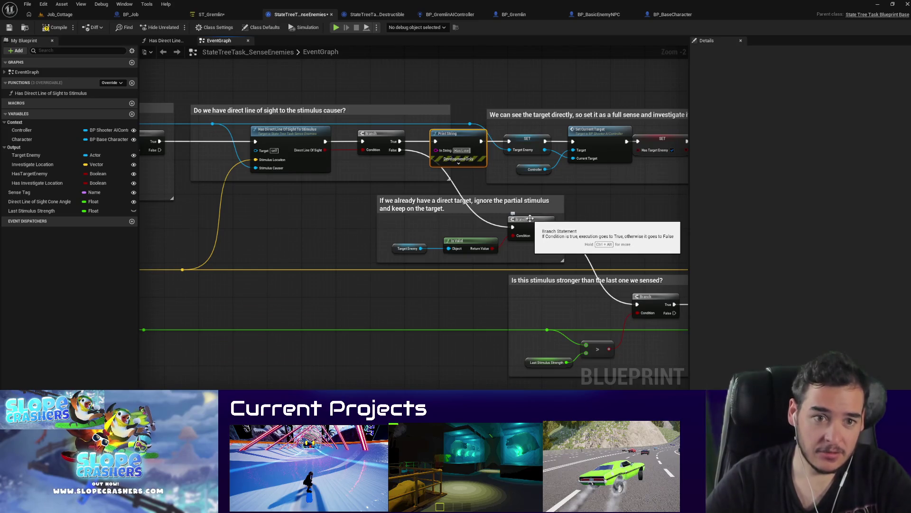
Step: Duplicate the Print String onto the Branch's False output, reading 'Has No Line of Sight'
{"action": "left_click_drag", "start_coordinate": [495, 174], "coordinate": [479, 163]}
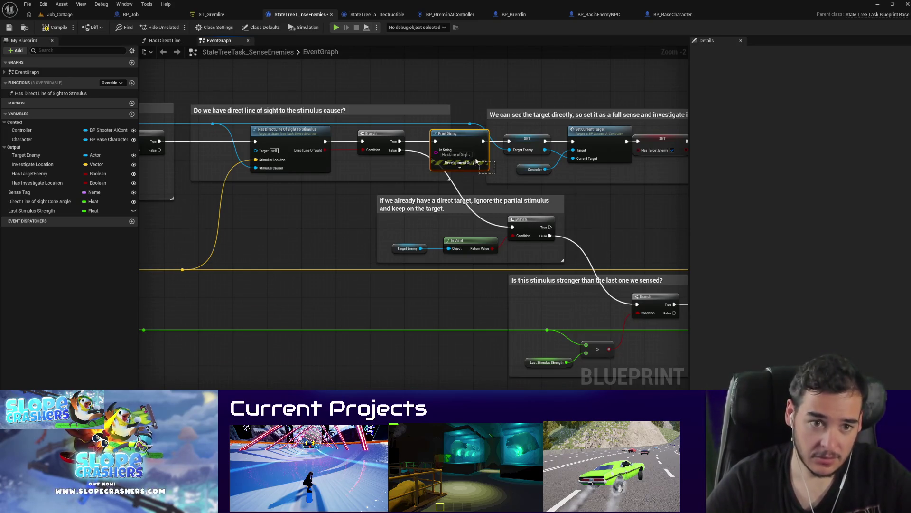
{"action": "key", "text": "ctrl+d"}
{"action": "left_click_drag", "start_coordinate": [513, 227], "coordinate": [439, 188]}
{"action": "mouse_move", "coordinate": [513, 227]}
{"action": "left_mouse_down"}
{"action": "mouse_move", "coordinate": [485, 188]}
{"action": "mouse_move", "coordinate": [468, 189]}
{"action": "left_mouse_up"}
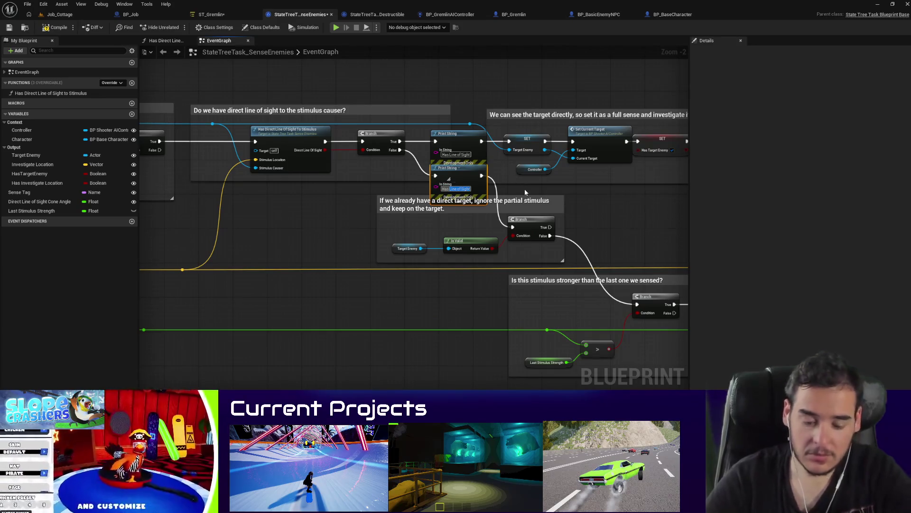
{"action": "type", "text": "No Line"}
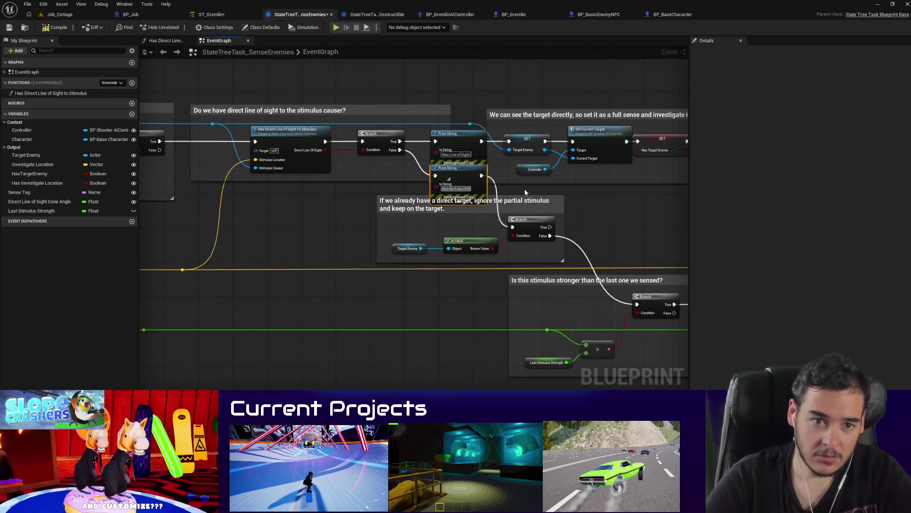
Step: Start playing Job_Cottage and walk through the doorway to find the searching gremlin
{"action": "left_click", "coordinate": [80, 15]}
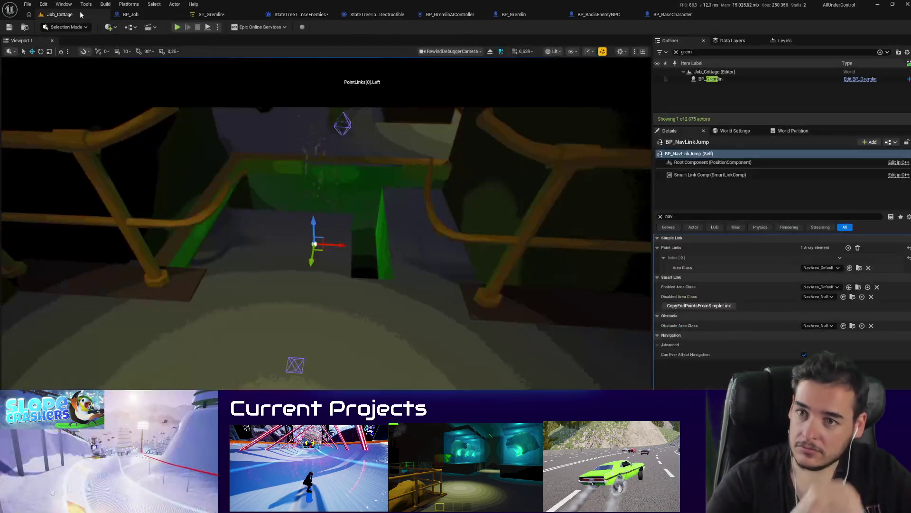
{"action": "left_click", "coordinate": [178, 31]}
{"action": "left_click", "coordinate": [467, 331]}
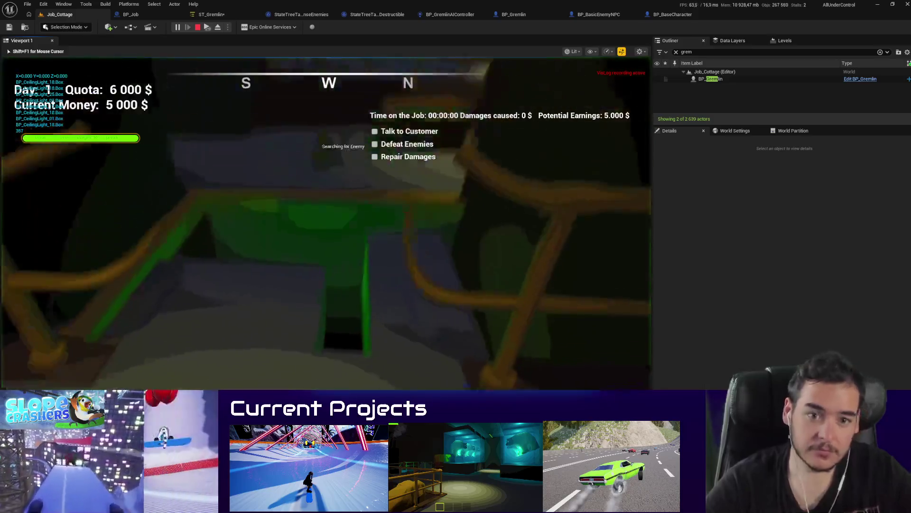
{"action": "key", "text": "w"}
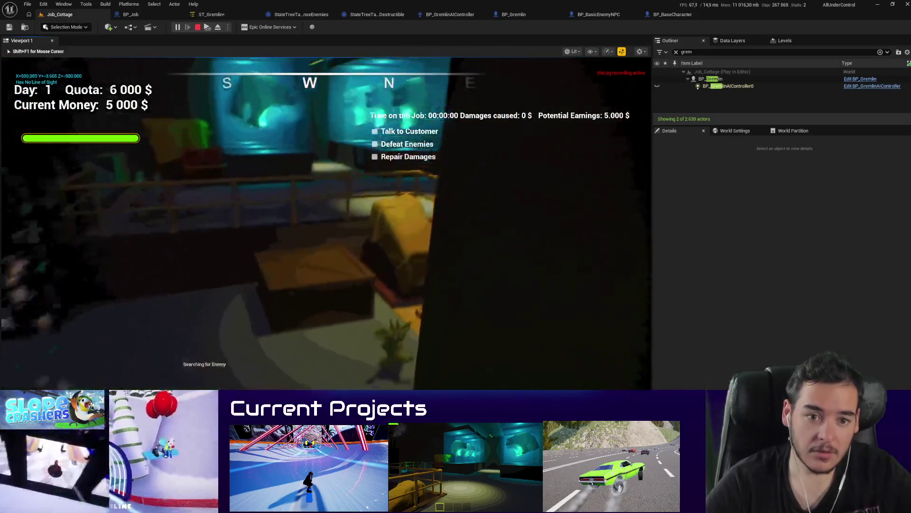
{"action": "key", "text": "w"}
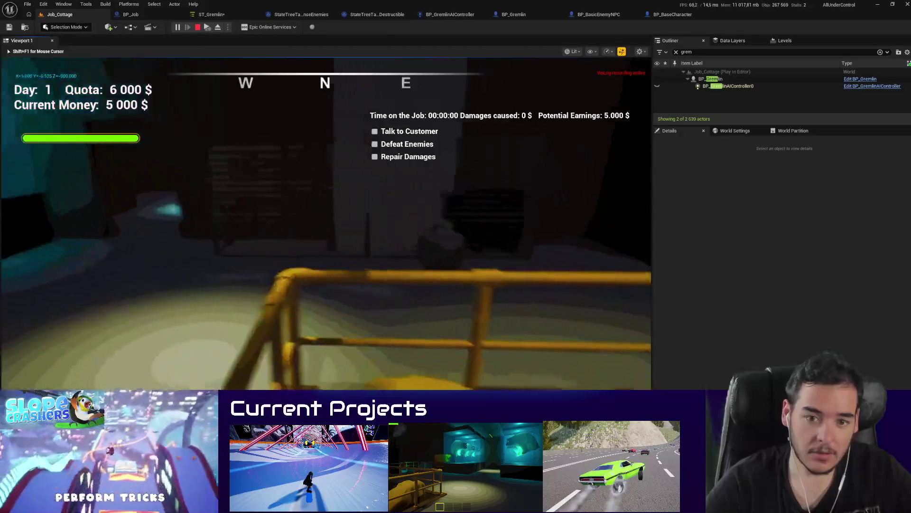
{"action": "key", "text": "w"}
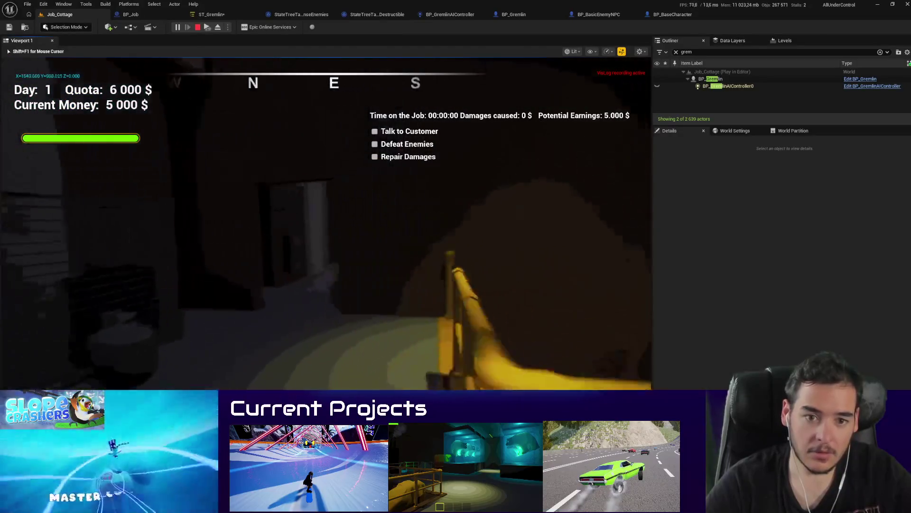
{"action": "key", "text": "w"}
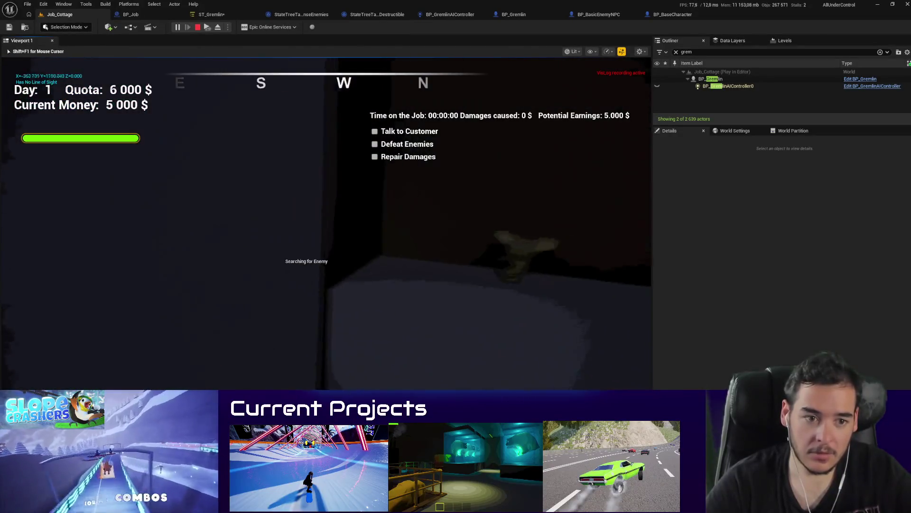
{"action": "key", "text": "w"}
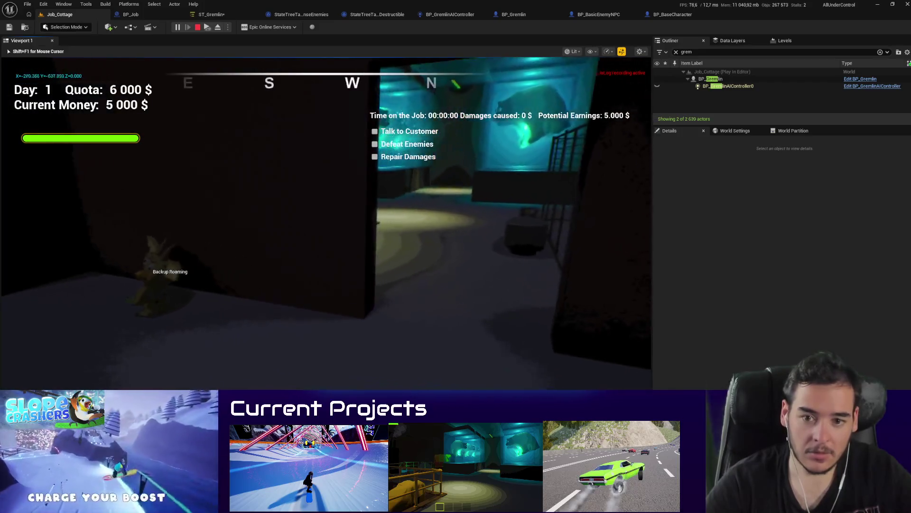
{"action": "key", "text": "w"}
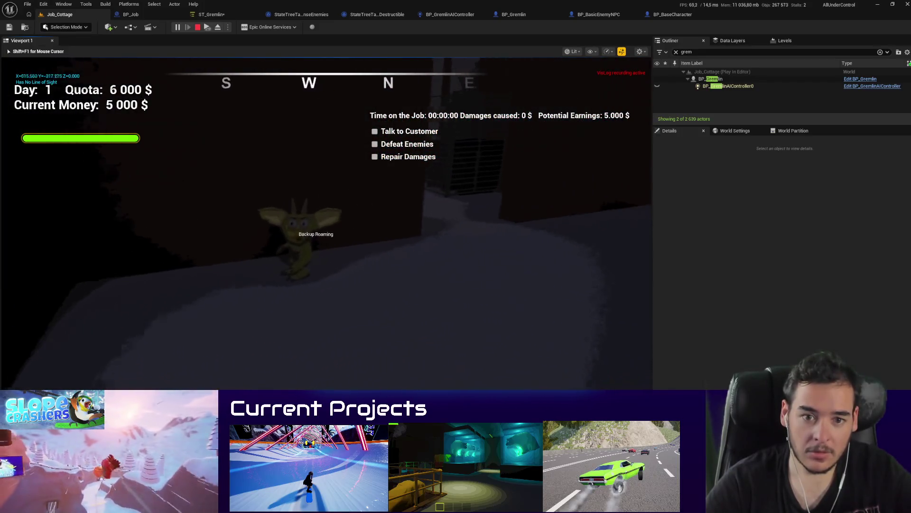
{"action": "key", "text": "w"}
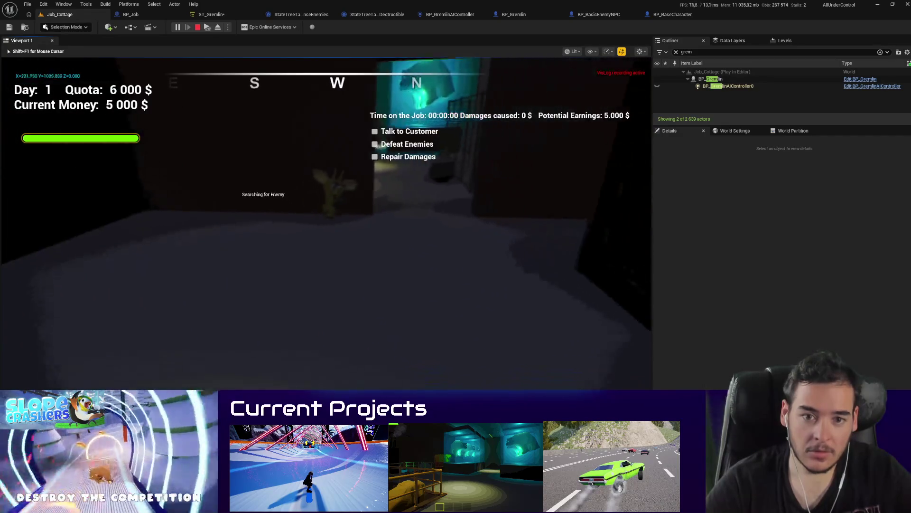
Step: Watch the gremlin attack near the green railing and cones, then stop playing
{"action": "key", "text": "w"}
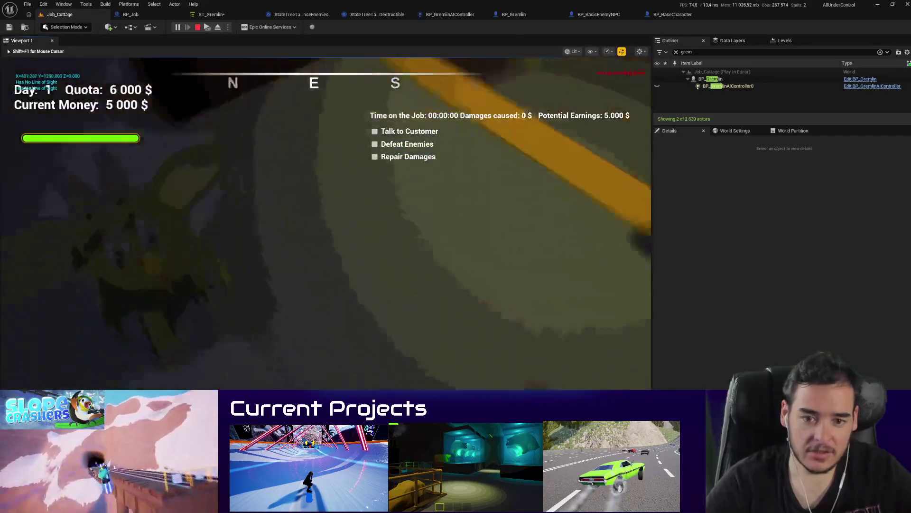
{"action": "key", "text": "w"}
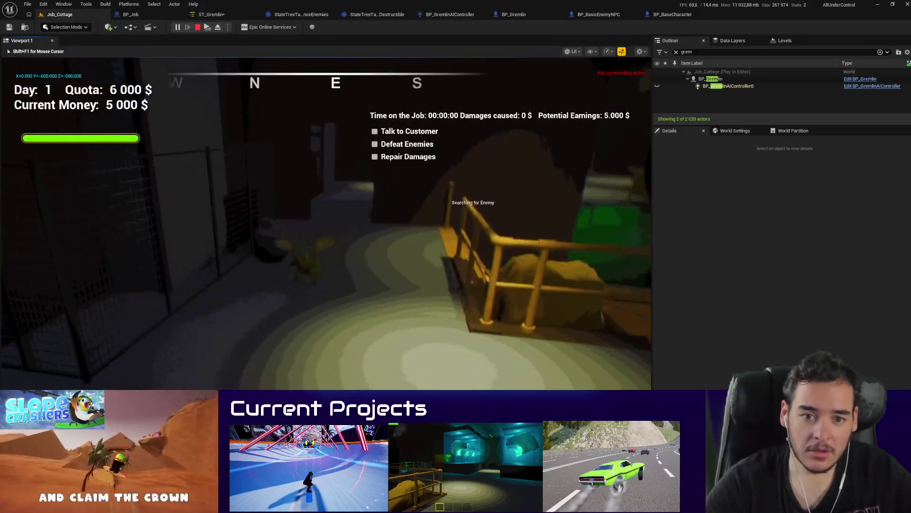
{"action": "key", "text": "w"}
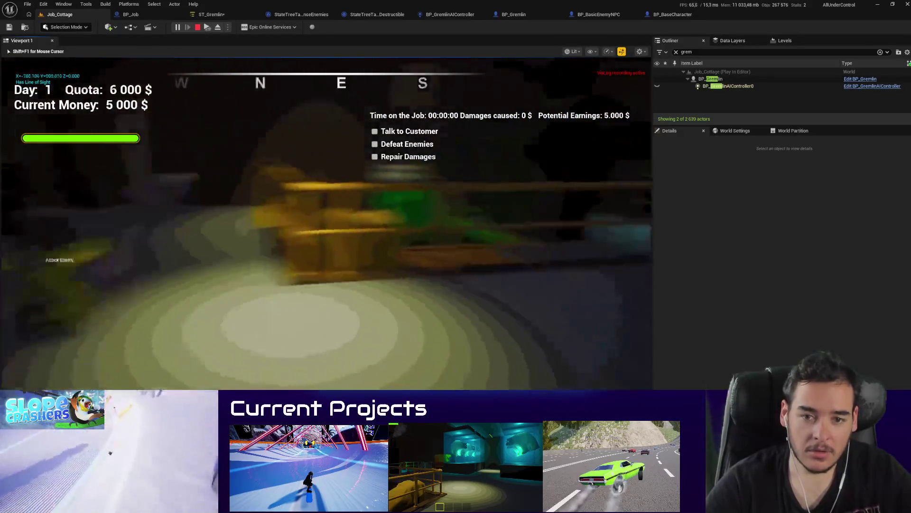
{"action": "key", "text": "w"}
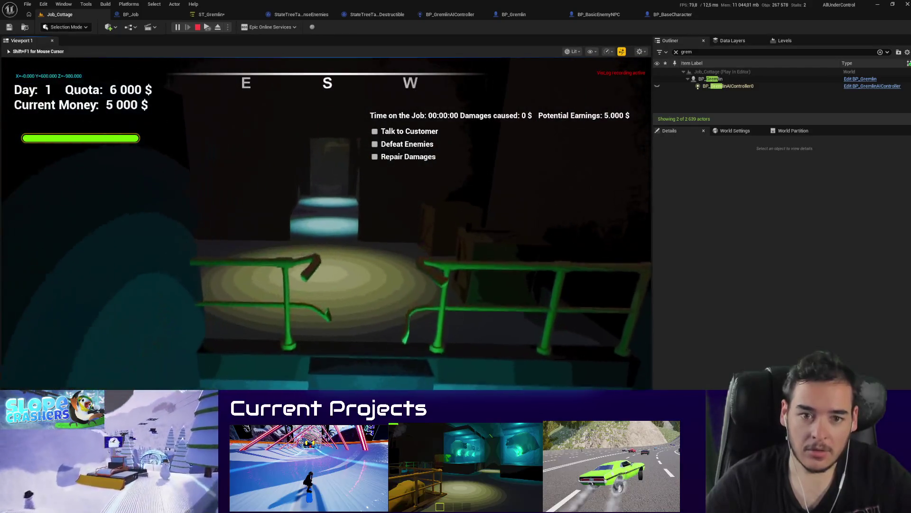
{"action": "key", "text": "s"}
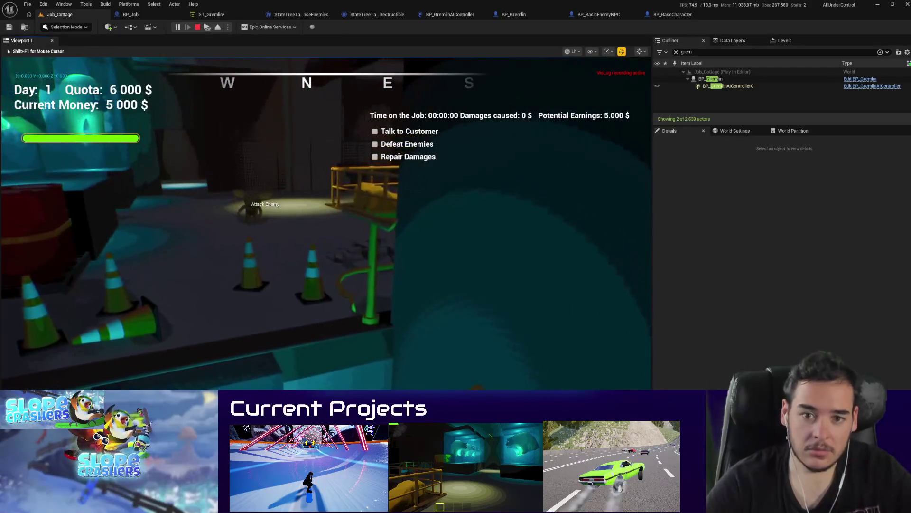
{"action": "key", "text": "a"}
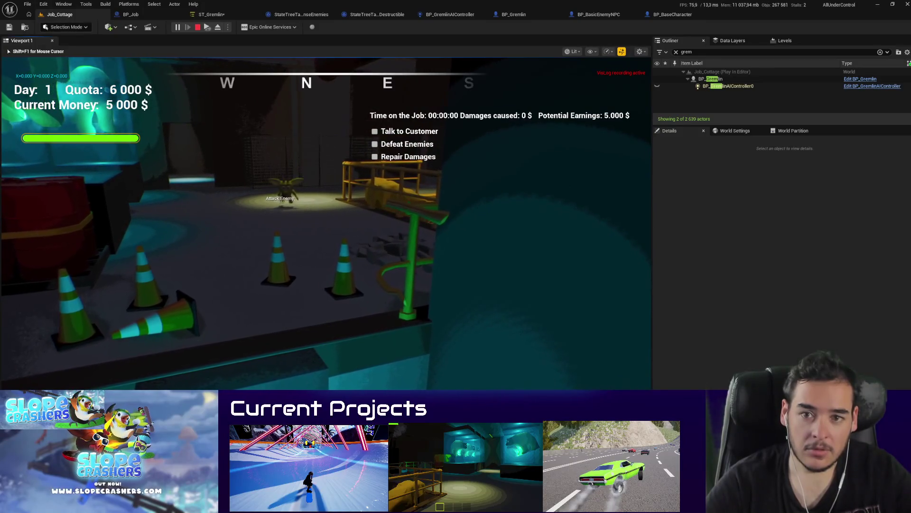
{"action": "key", "text": "s"}
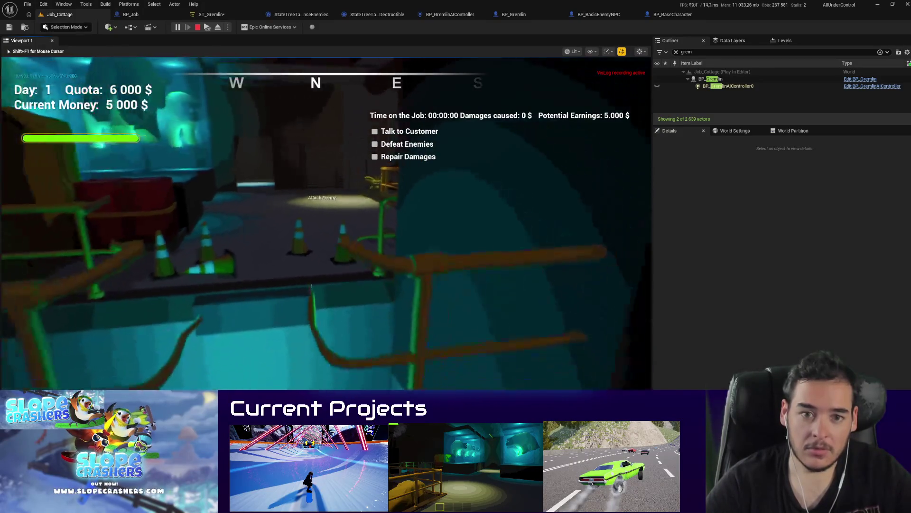
{"action": "key", "text": "Escape"}
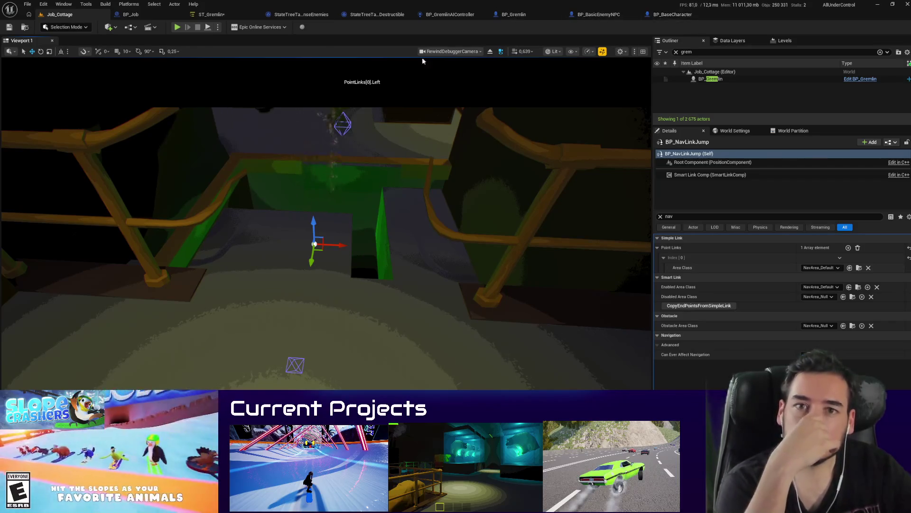
Step: Back in the SenseEnemies graph, frame the On Perception Updated event and drag a new node off its exec pin
{"action": "left_click", "coordinate": [302, 15]}
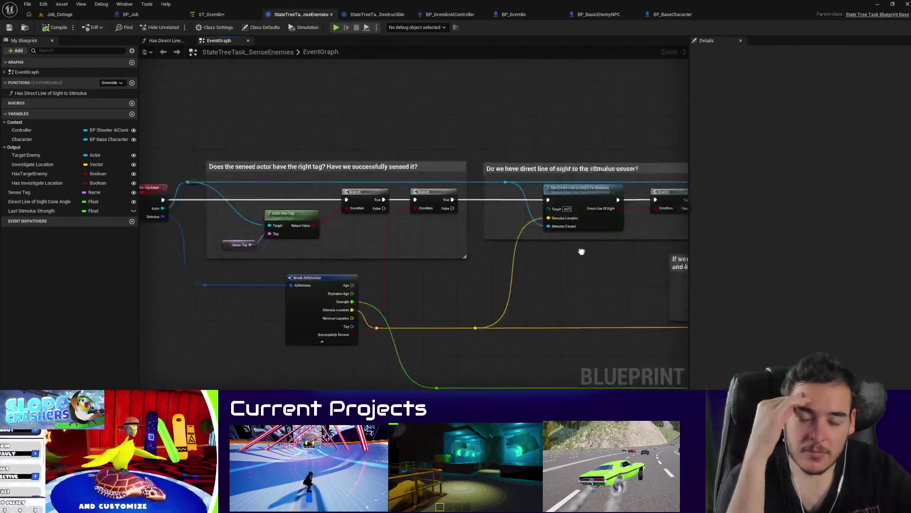
{"action": "scroll", "coordinate": [246, 234], "scroll_direction": "up", "scroll_amount": 1}
{"action": "left_click_drag", "start_coordinate": [159, 116], "coordinate": [239, 229]}
{"action": "scroll", "coordinate": [238, 229], "scroll_direction": "down", "scroll_amount": 3}
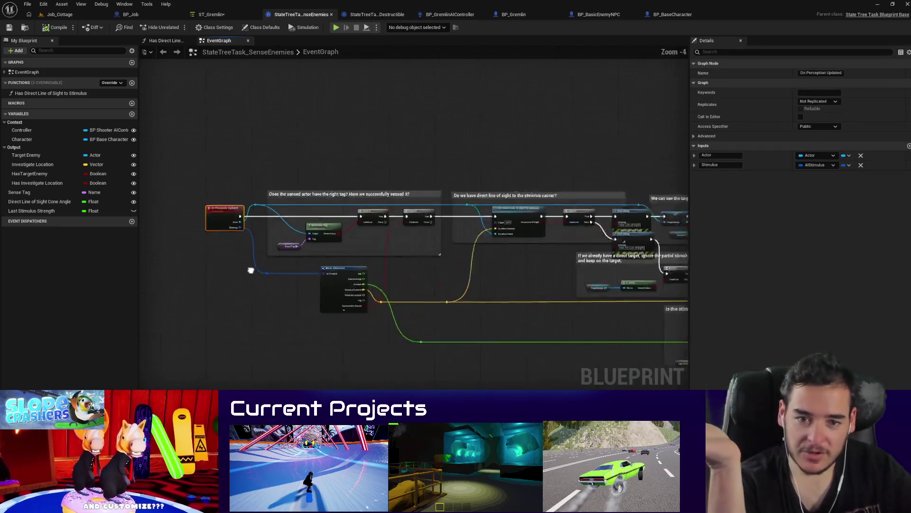
{"action": "scroll", "coordinate": [249, 137], "scroll_direction": "up", "scroll_amount": 3}
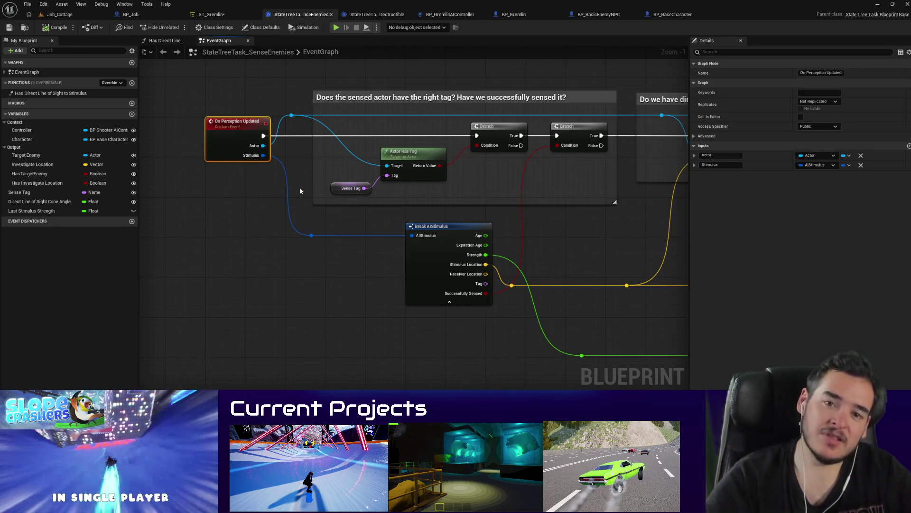
{"action": "mouse_move", "coordinate": [264, 159]}
{"action": "left_mouse_down"}
{"action": "mouse_move", "coordinate": [299, 164]}
{"action": "mouse_move", "coordinate": [278, 140]}
{"action": "mouse_move", "coordinate": [191, 128]}
{"action": "left_mouse_up"}
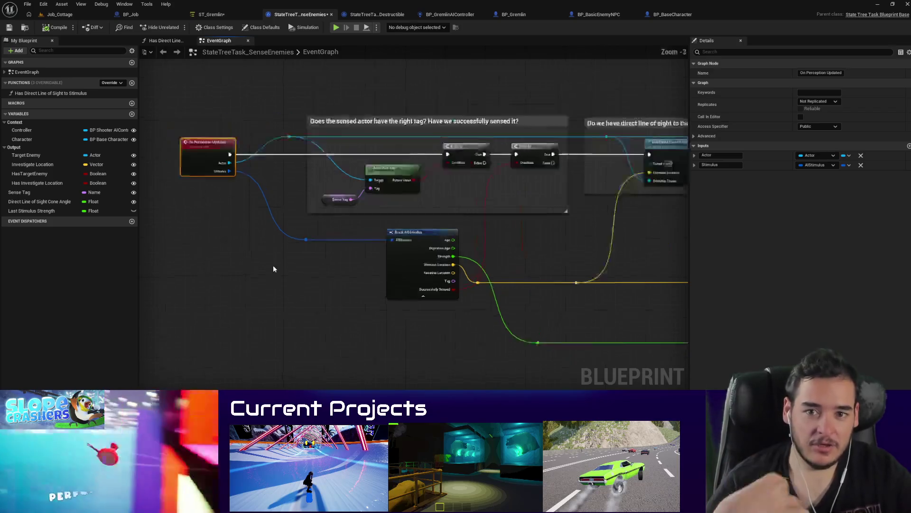
{"action": "scroll", "coordinate": [272, 265], "scroll_direction": "down", "scroll_amount": 5}
{"action": "scroll", "coordinate": [252, 204], "scroll_direction": "up", "scroll_amount": 5}
{"action": "scroll", "coordinate": [285, 264], "scroll_direction": "down", "scroll_amount": 3}
{"action": "scroll", "coordinate": [278, 232], "scroll_direction": "up", "scroll_amount": 3}
{"action": "left_click_drag", "start_coordinate": [272, 208], "coordinate": [313, 193]}
Step: Insert a Print String right after On Perception Updated reading 'Perception updated'
{"action": "type", "text": "print strin"}
{"action": "key", "text": "Return"}
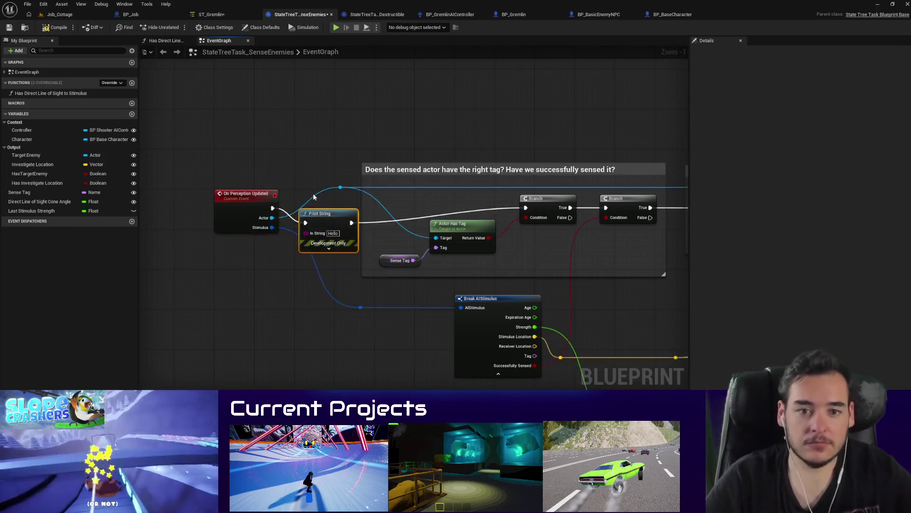
{"action": "scroll", "coordinate": [326, 233], "scroll_direction": "up", "scroll_amount": 1}
{"action": "type", "text": "Perception"}
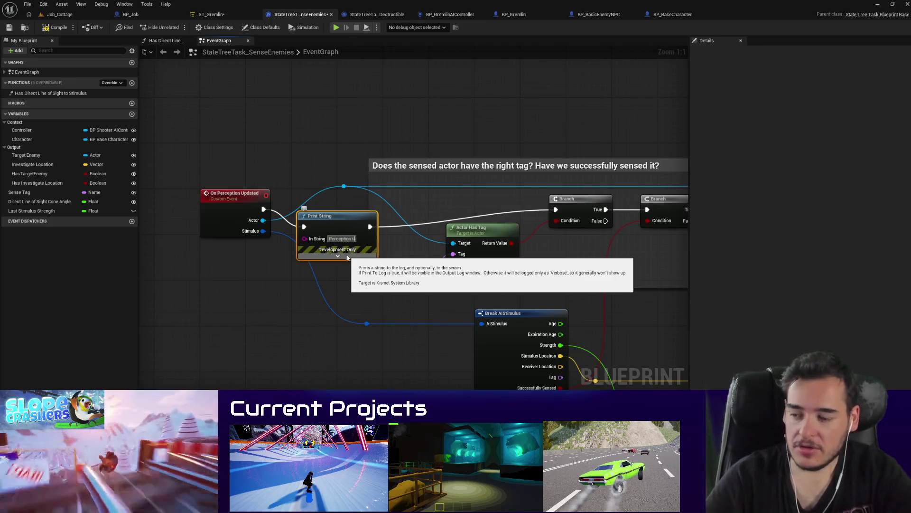
{"action": "type", "text": "pdated"}
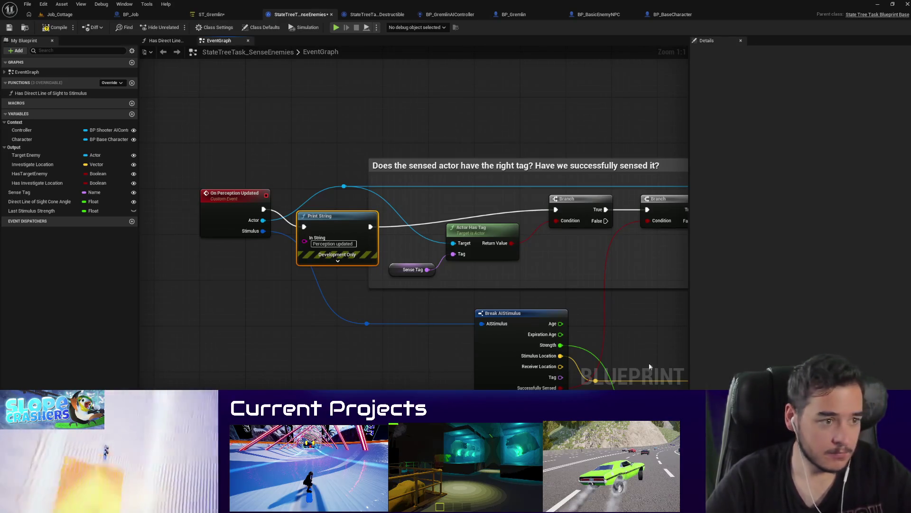
Step: Play Job_Cottage, stop, and start it again to check the perception debug messages
{"action": "left_click", "coordinate": [59, 14]}
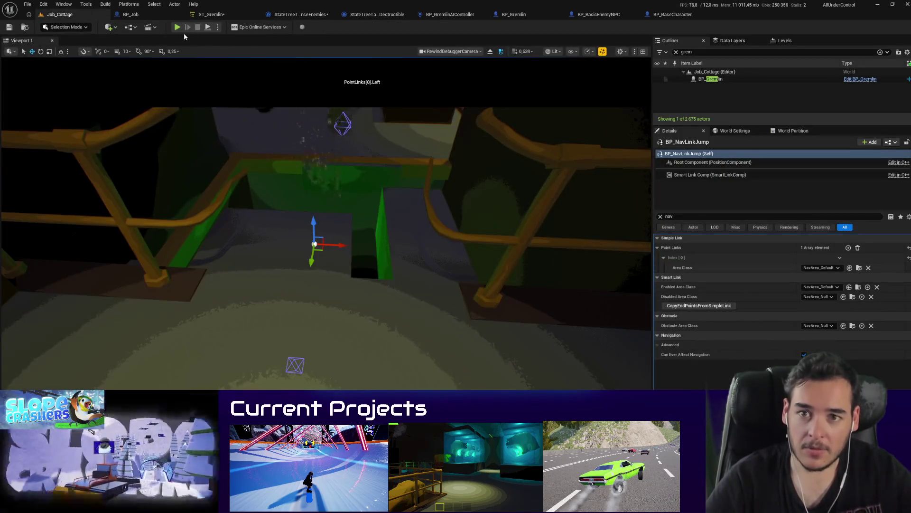
{"action": "key", "text": "alt+p"}
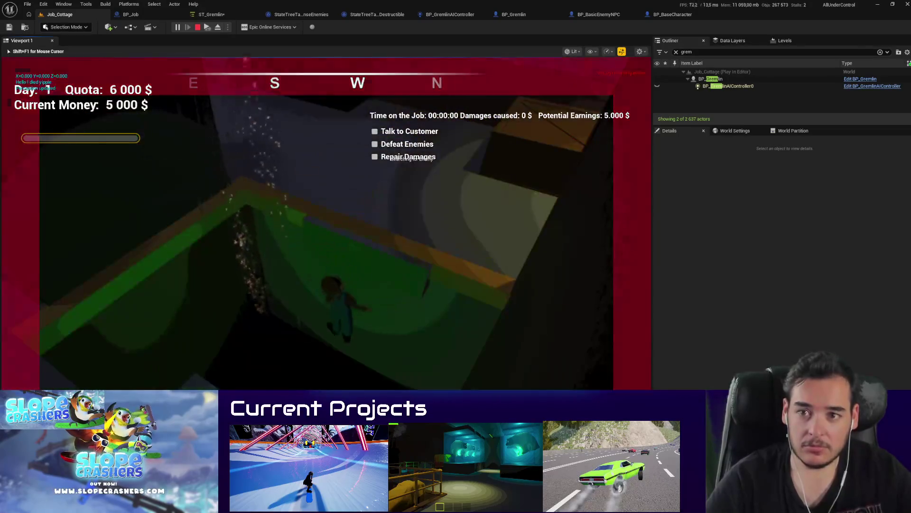
{"action": "key", "text": "Escape"}
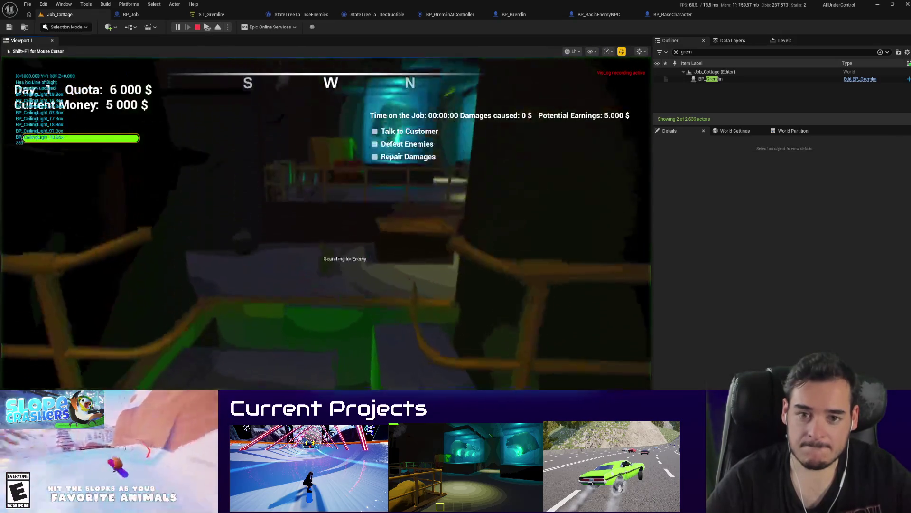
{"action": "key", "text": "Escape"}
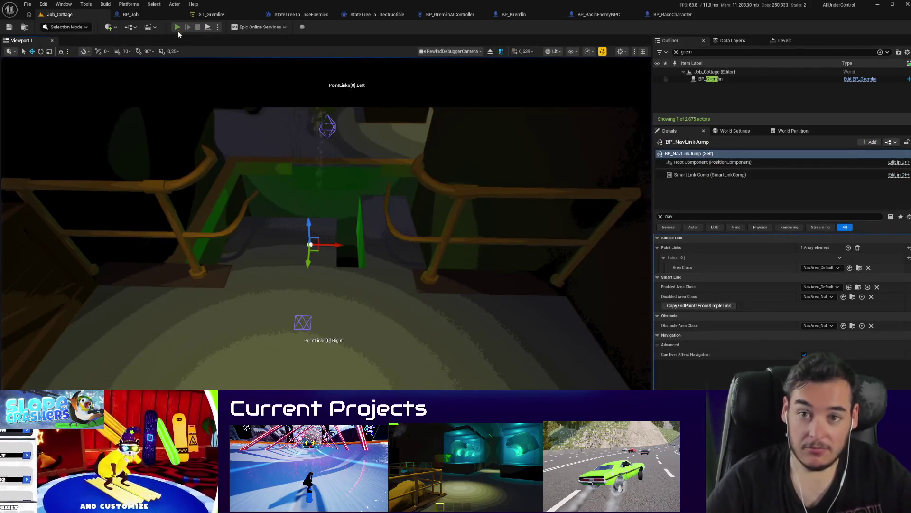
{"action": "left_click", "coordinate": [176, 27]}
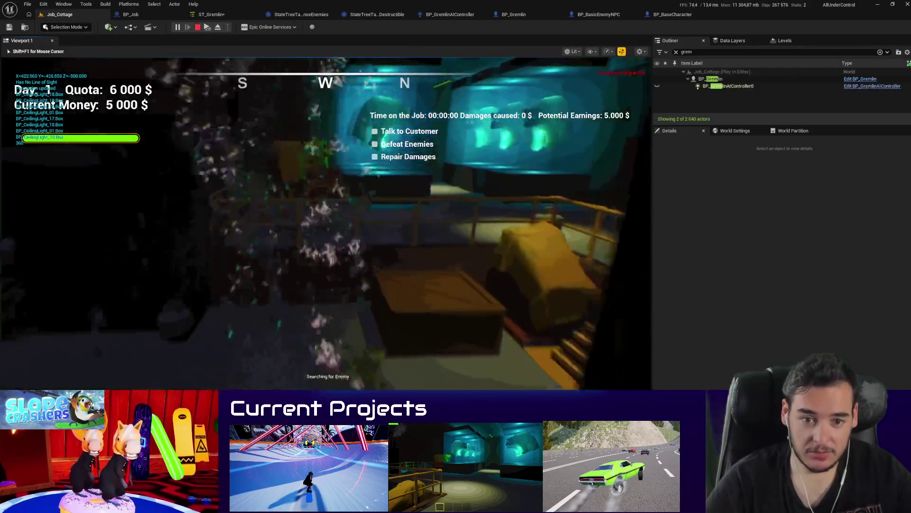
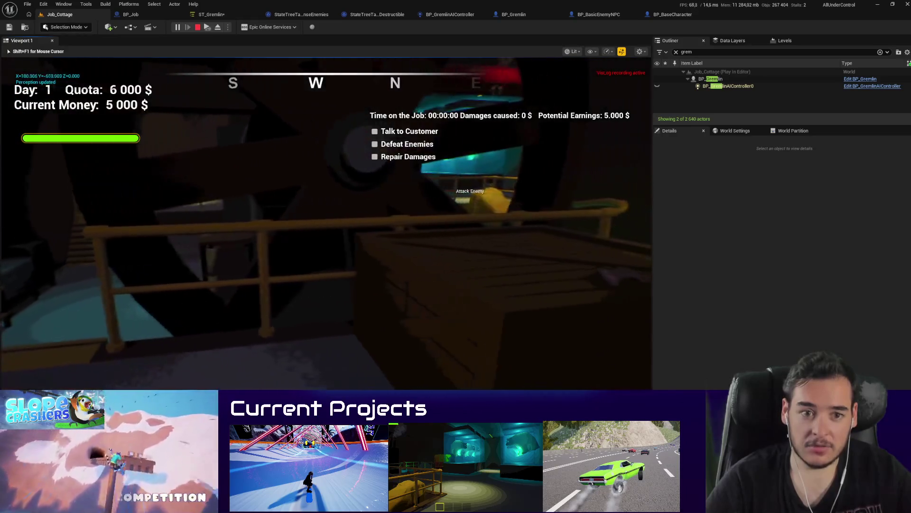
Step: Stop the play test and bring up the StateTreeTask_SenseEnemies task graph
{"action": "key", "text": "Escape"}
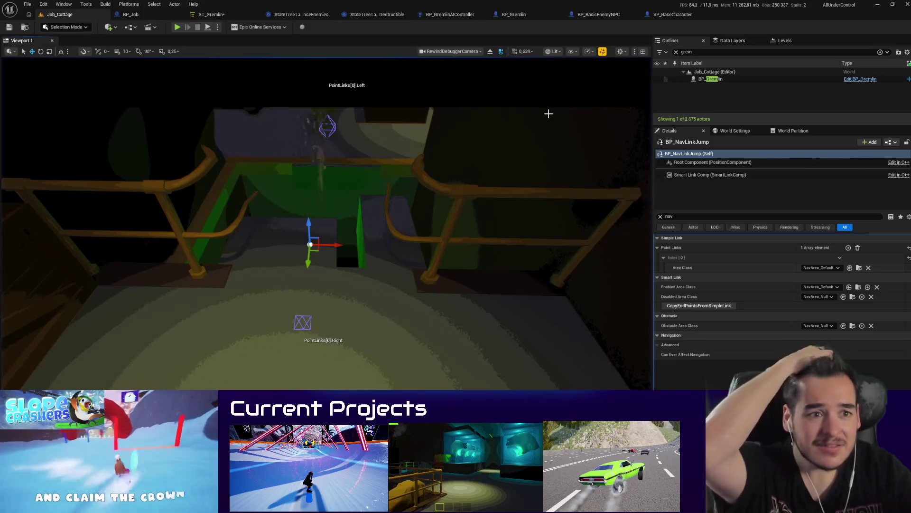
{"action": "left_click", "coordinate": [450, 15]}
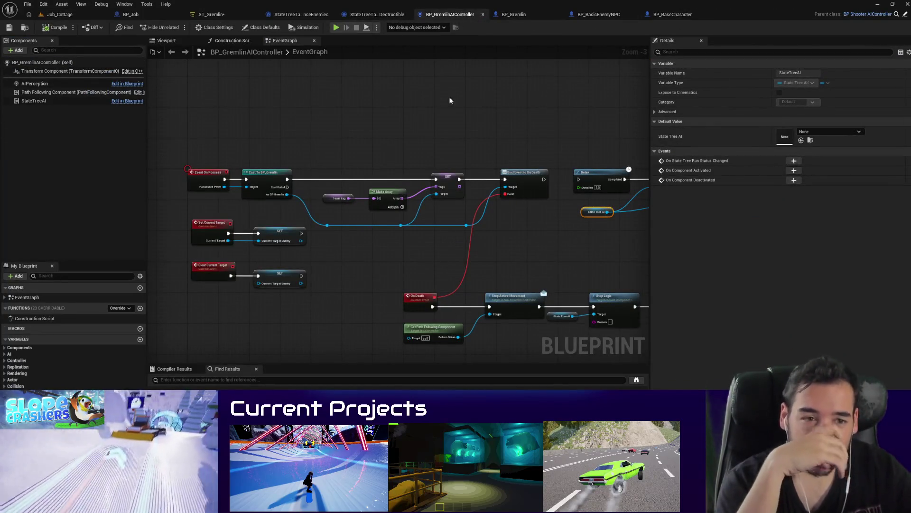
{"action": "left_click", "coordinate": [372, 14]}
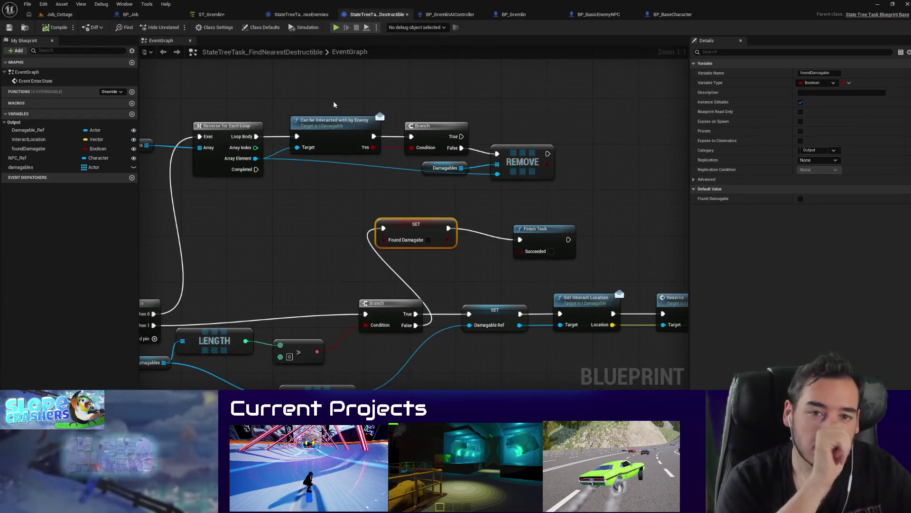
{"action": "left_click", "coordinate": [293, 16]}
Step: Line up the Print String node with the Branch wire in the SenseEnemies graph
{"action": "left_click_drag", "start_coordinate": [437, 313], "coordinate": [356, 264]}
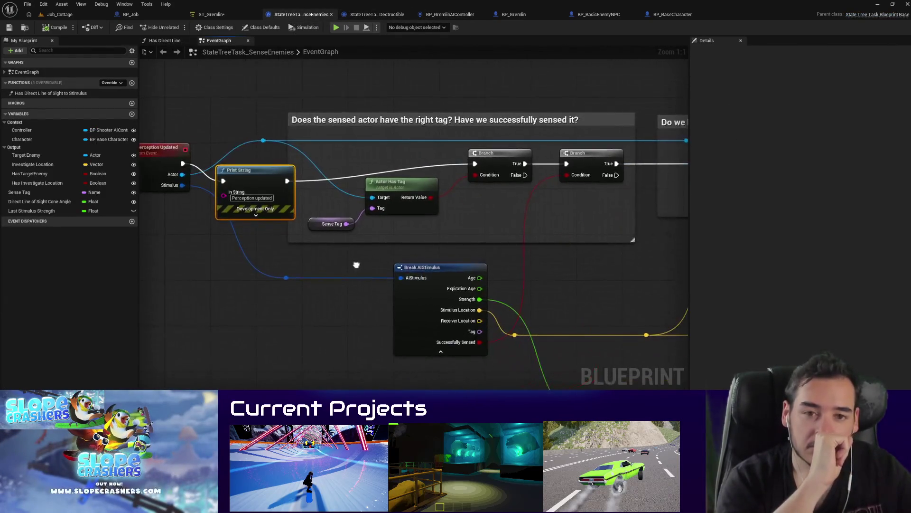
{"action": "left_click_drag", "start_coordinate": [494, 281], "coordinate": [472, 251]}
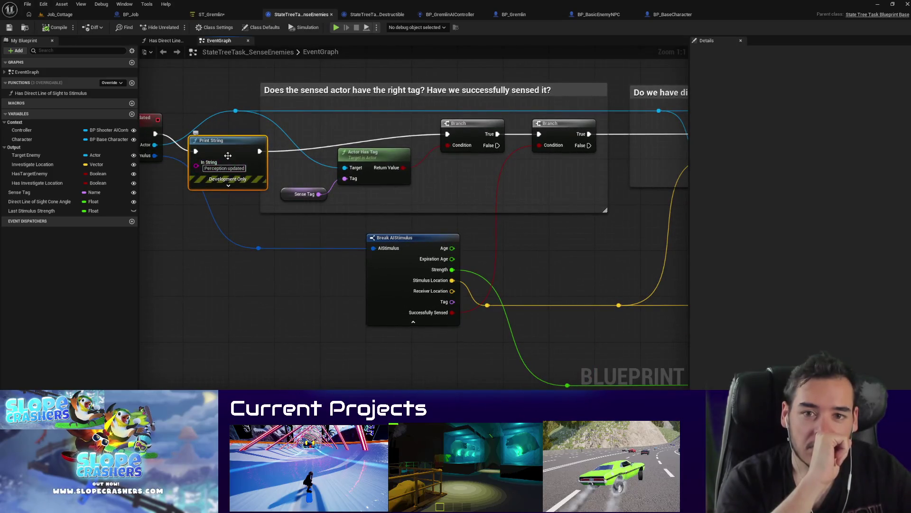
{"action": "left_click_drag", "start_coordinate": [227, 156], "coordinate": [235, 142]}
Step: Review the Sense Tag check and line-of-sight logic, then return to Job_Cottage
{"action": "left_click", "coordinate": [298, 197]}
{"action": "left_click_drag", "start_coordinate": [299, 200], "coordinate": [369, 226]}
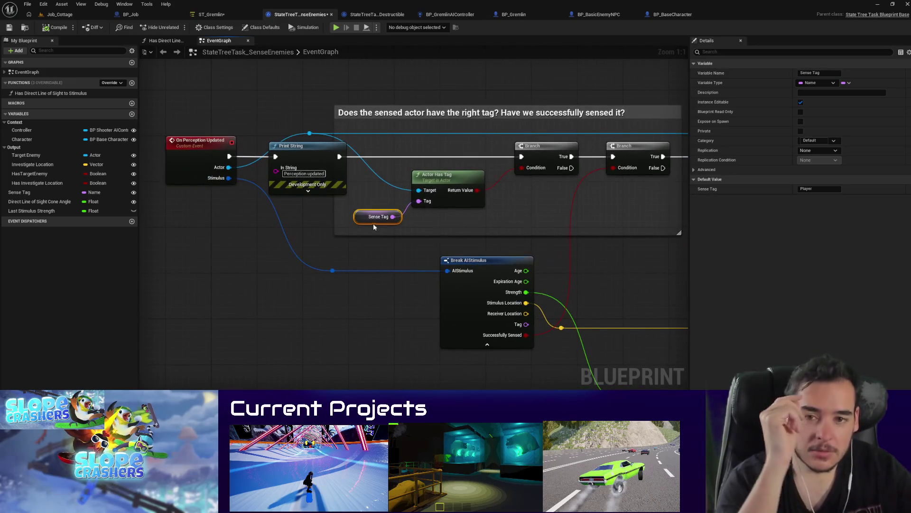
{"action": "left_click_drag", "start_coordinate": [471, 226], "coordinate": [307, 228]}
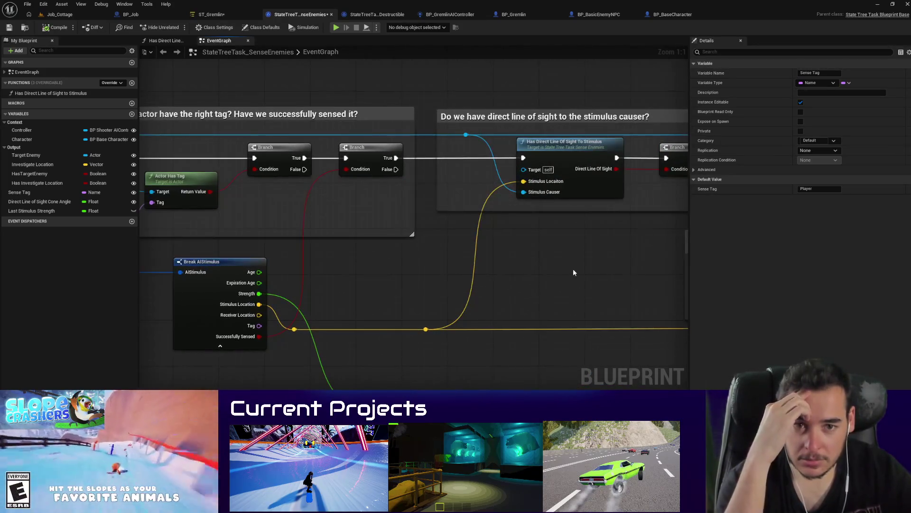
{"action": "left_click_drag", "start_coordinate": [573, 271], "coordinate": [598, 282]}
{"action": "mouse_move", "coordinate": [383, 308]}
{"action": "left_mouse_down"}
{"action": "mouse_move", "coordinate": [597, 300]}
{"action": "mouse_move", "coordinate": [352, 270]}
{"action": "left_mouse_up"}
{"action": "scroll", "coordinate": [351, 278], "scroll_direction": "down", "scroll_amount": 2}
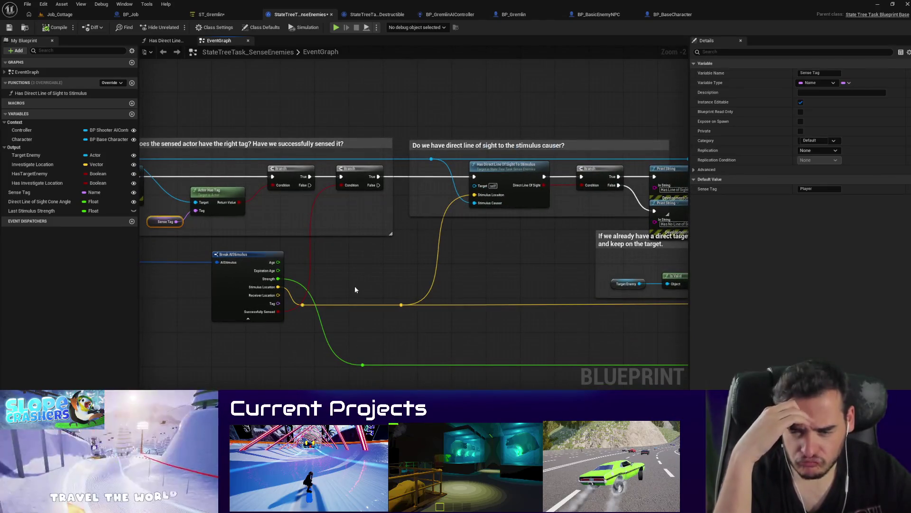
{"action": "left_click_drag", "start_coordinate": [632, 248], "coordinate": [436, 229]}
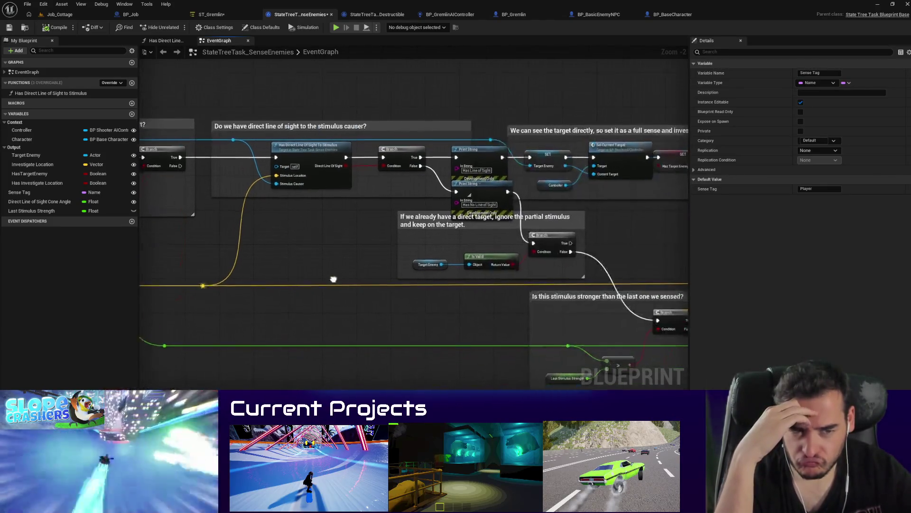
{"action": "scroll", "coordinate": [436, 228], "scroll_direction": "up", "scroll_amount": 1}
{"action": "left_click_drag", "start_coordinate": [304, 266], "coordinate": [583, 266]}
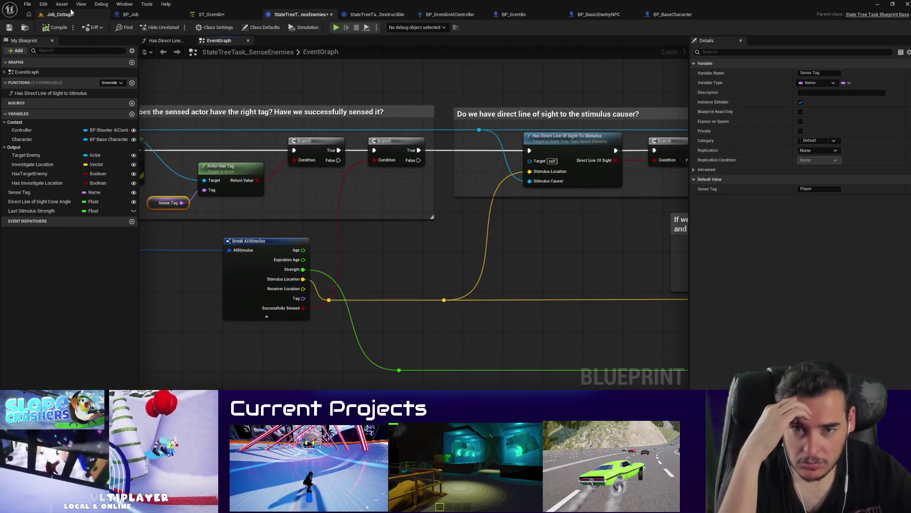
{"action": "left_click", "coordinate": [71, 12]}
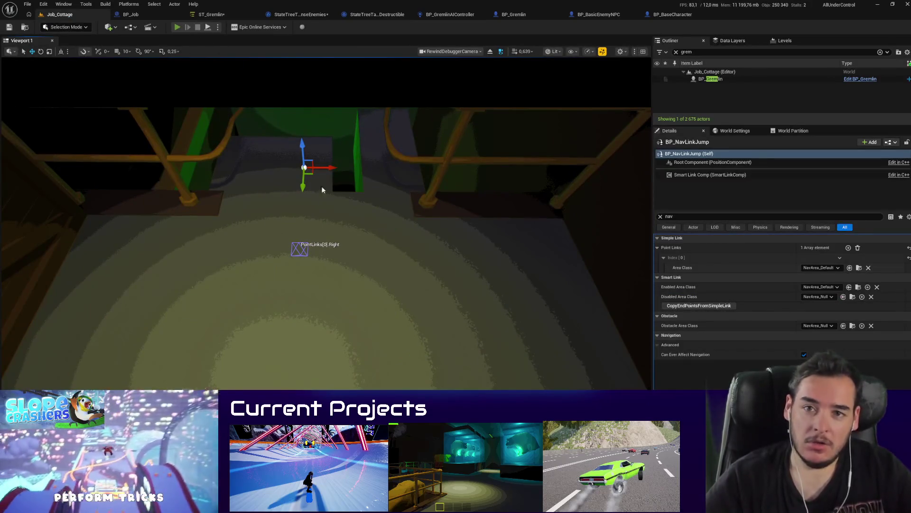
{"action": "key", "text": "alt+p"}
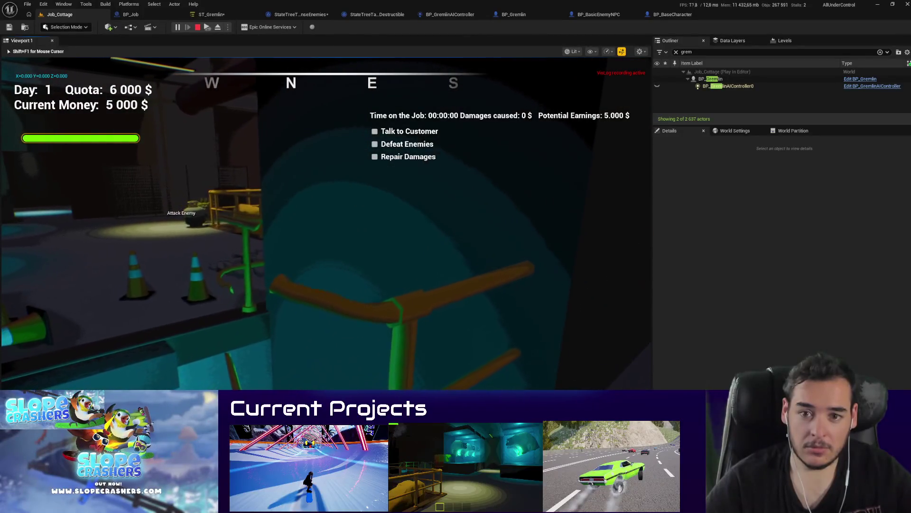
{"action": "key", "text": "Escape"}
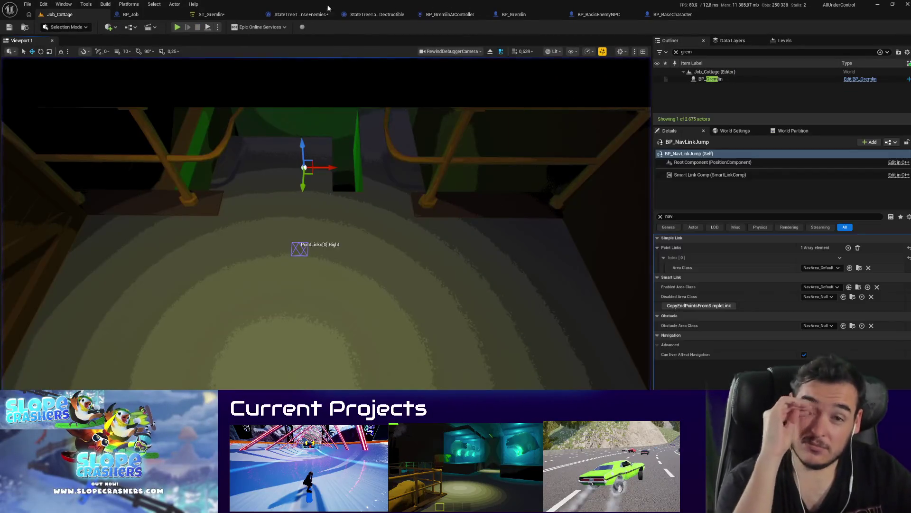
Step: Inspect Move to Investigate Location's Move To and Debug Text tasks, then reopen the SenseEnemies graph
{"action": "left_click", "coordinate": [310, 15]}
{"action": "scroll", "coordinate": [379, 103], "scroll_direction": "down", "scroll_amount": 4}
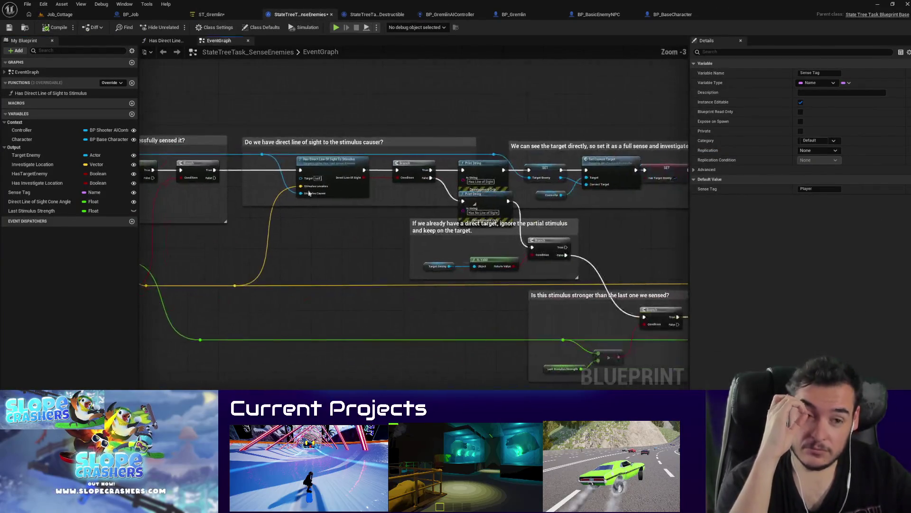
{"action": "scroll", "coordinate": [248, 251], "scroll_direction": "up", "scroll_amount": 2}
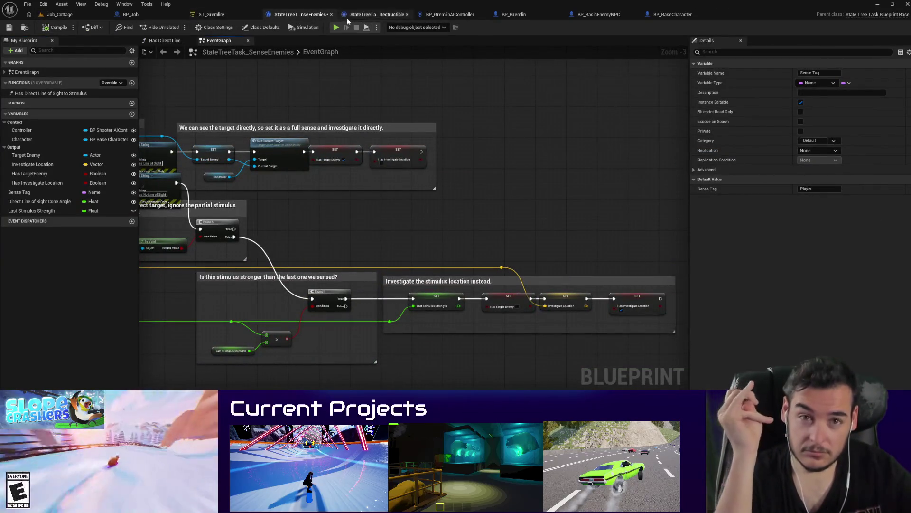
{"action": "left_click", "coordinate": [218, 15]}
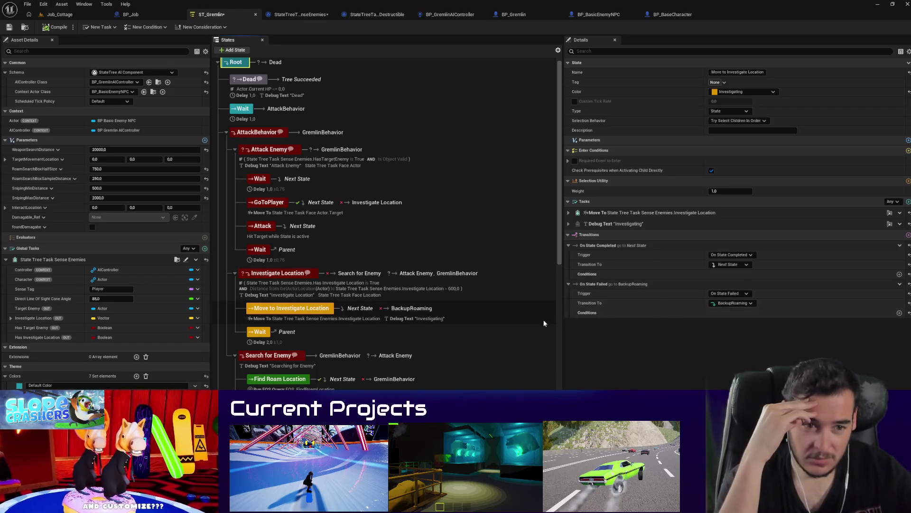
{"action": "left_click", "coordinate": [568, 223]}
{"action": "left_click", "coordinate": [568, 214]}
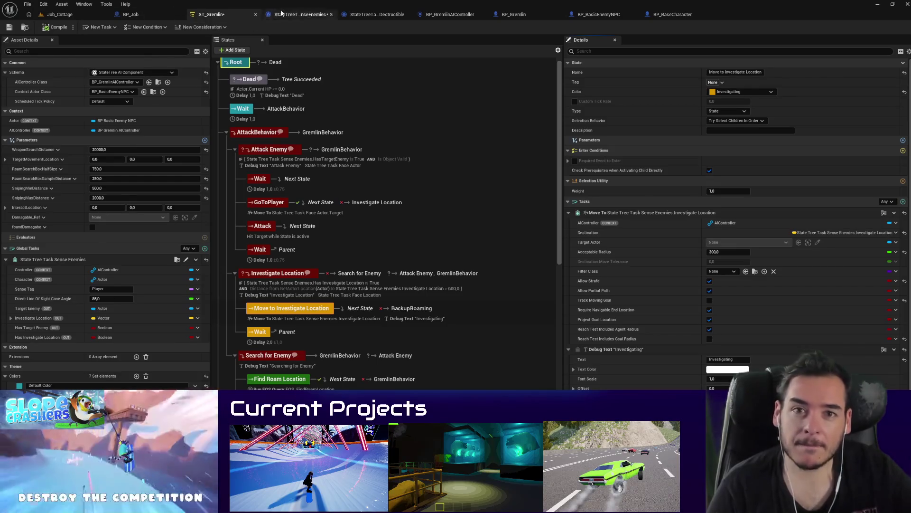
{"action": "left_click", "coordinate": [281, 14]}
{"action": "scroll", "coordinate": [191, 243], "scroll_direction": "up", "scroll_amount": 2}
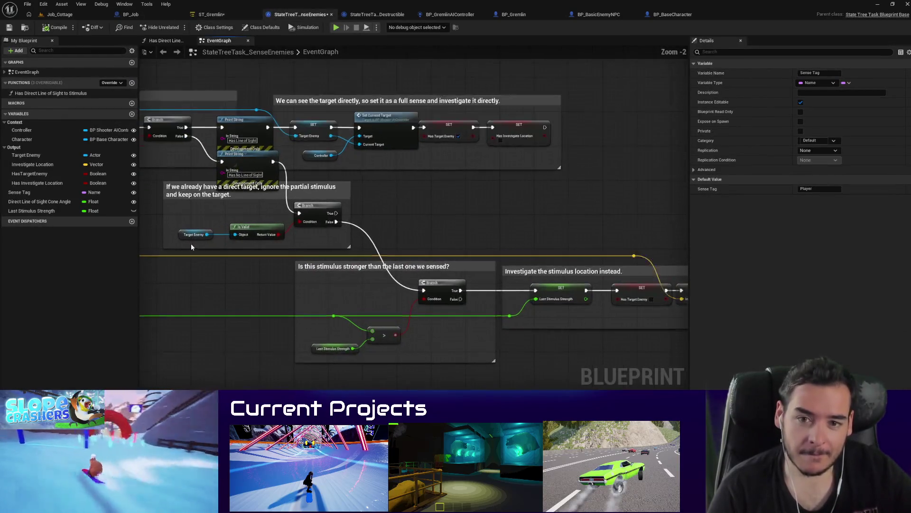
Step: Add a Print String node after the Has Investigate Location setter, then delete it
{"action": "left_click_drag", "start_coordinate": [263, 260], "coordinate": [151, 226]}
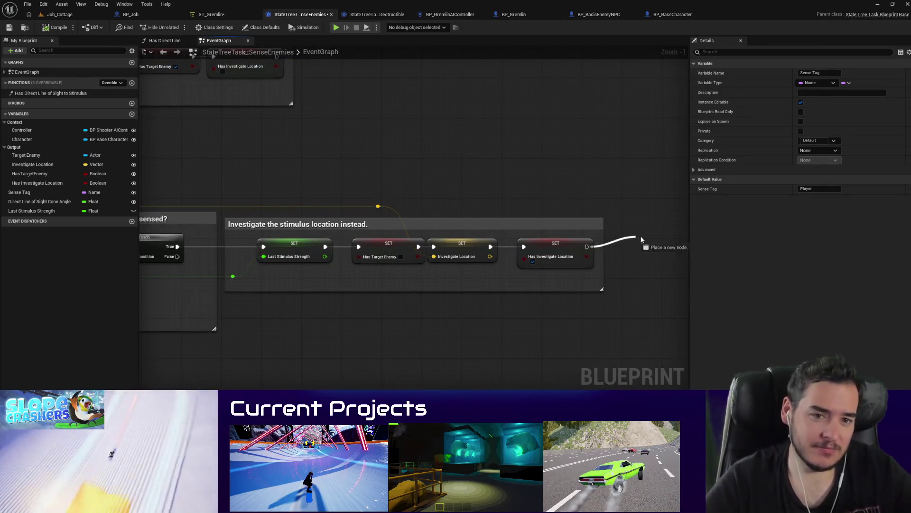
{"action": "left_click_drag", "start_coordinate": [635, 240], "coordinate": [646, 239]}
{"action": "type", "text": "print string"}
{"action": "key", "text": "Return"}
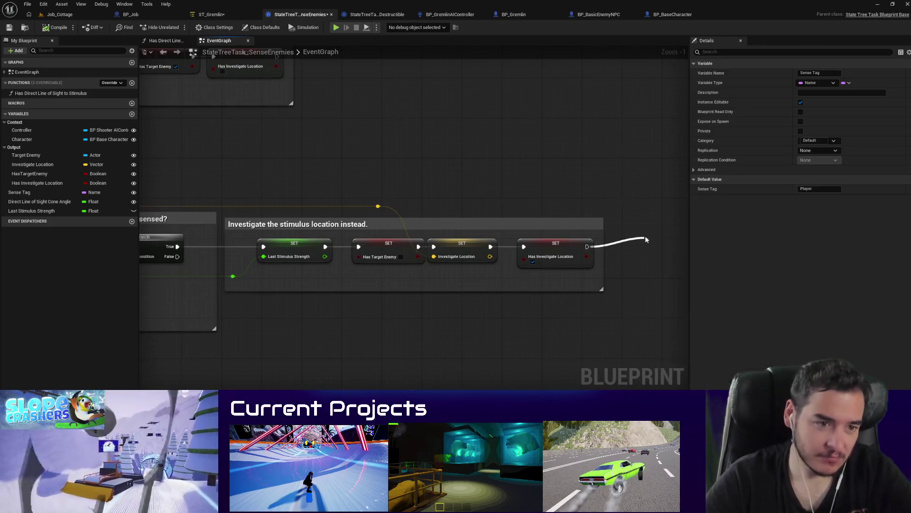
{"action": "left_click_drag", "start_coordinate": [541, 256], "coordinate": [444, 243]}
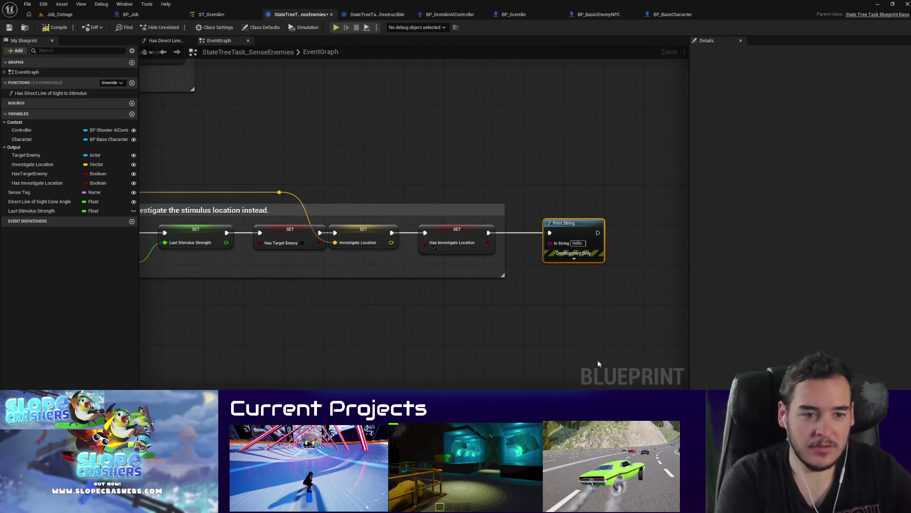
{"action": "key", "text": "Delete"}
Step: Add a Draw Debug Point at Investigate Location: size 15, yellow, 15-second duration
{"action": "left_click_drag", "start_coordinate": [580, 235], "coordinate": [581, 234]}
{"action": "type", "text": "draw debug point"}
{"action": "key", "text": "Return"}
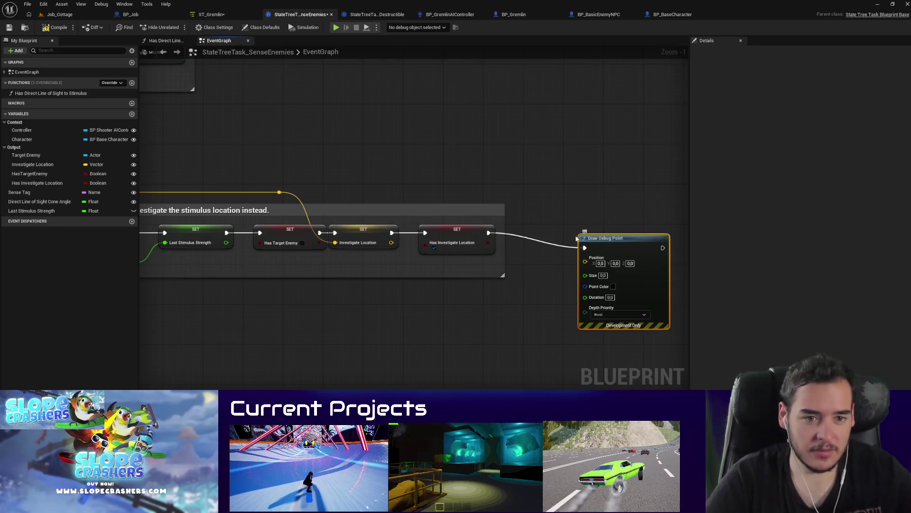
{"action": "left_click_drag", "start_coordinate": [584, 269], "coordinate": [586, 258]}
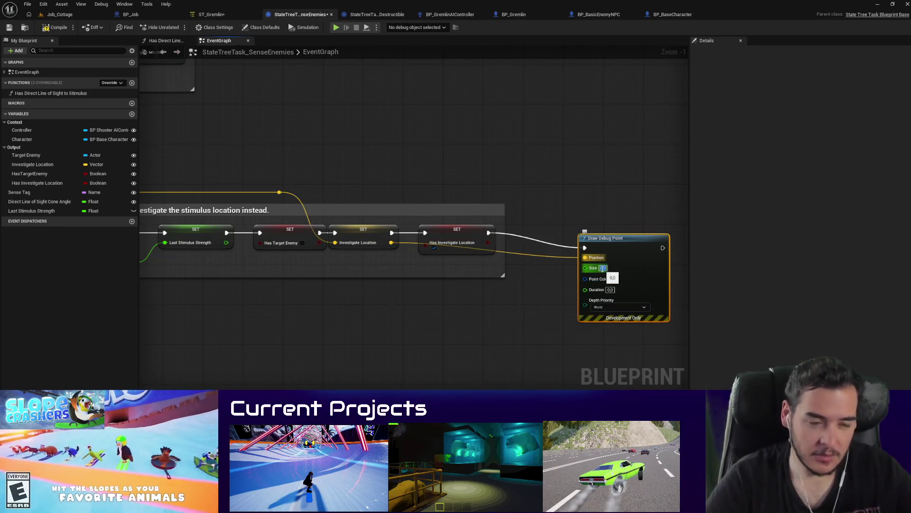
{"action": "left_click", "coordinate": [613, 280]}
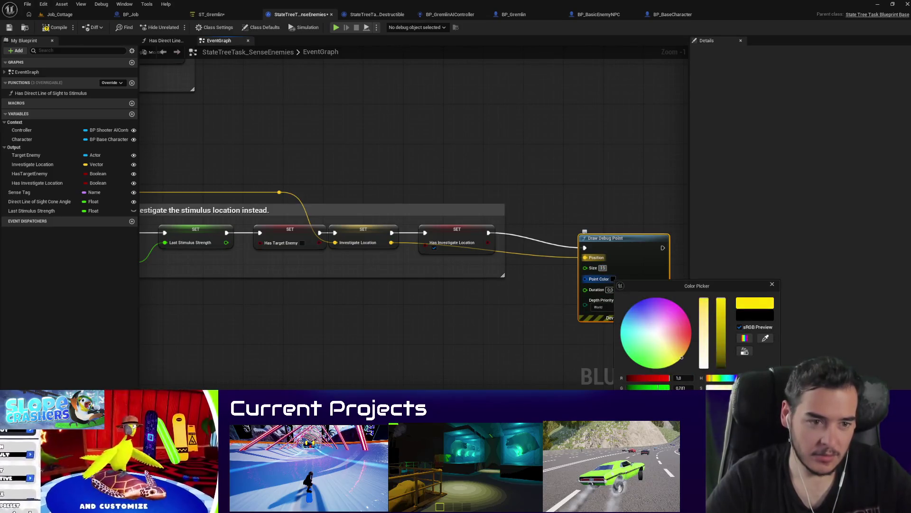
{"action": "key", "text": "Return"}
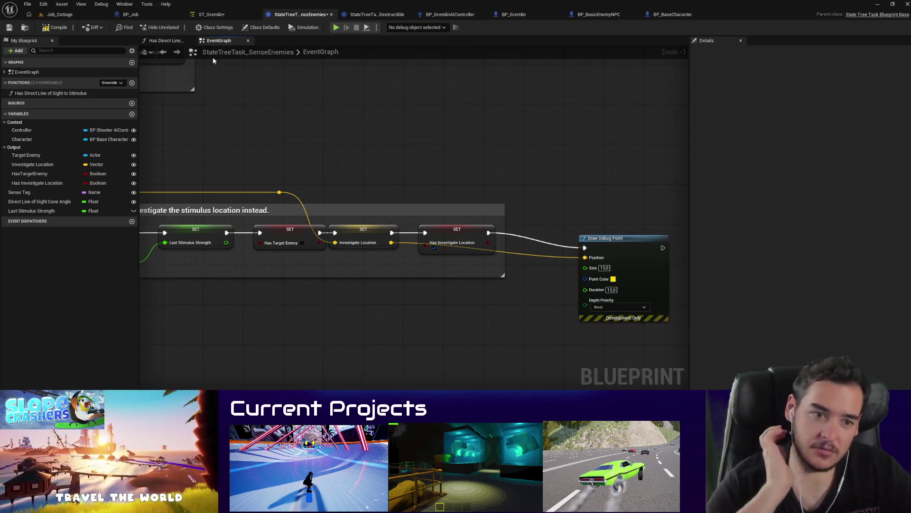
{"action": "left_click", "coordinate": [86, 13]}
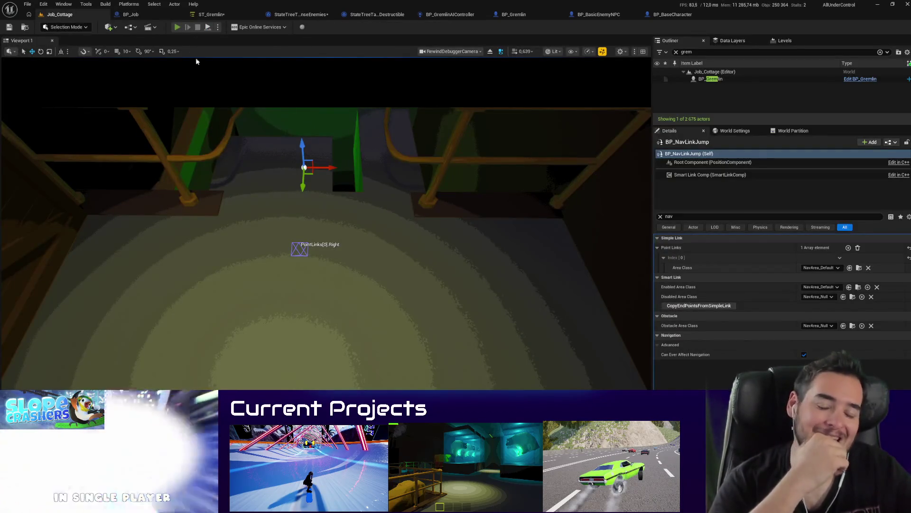
Step: Play-test Job_Cottage, walking until the gremlin shows its Backup Roaming label, then stop
{"action": "key", "text": "alt+p"}
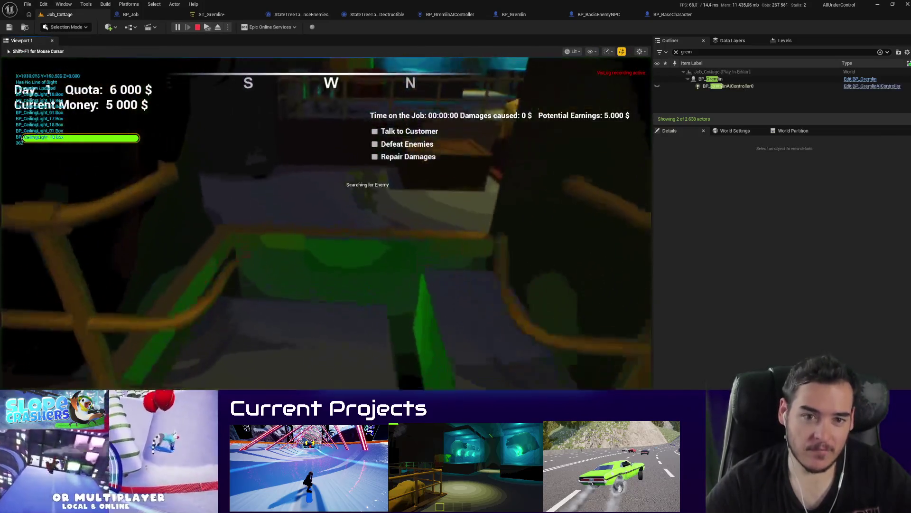
{"action": "key", "text": "w"}
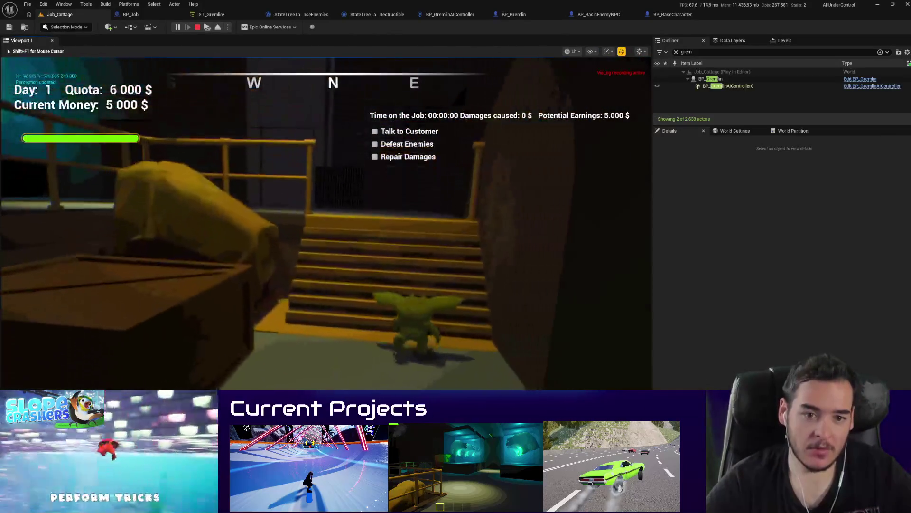
{"action": "key", "text": "w"}
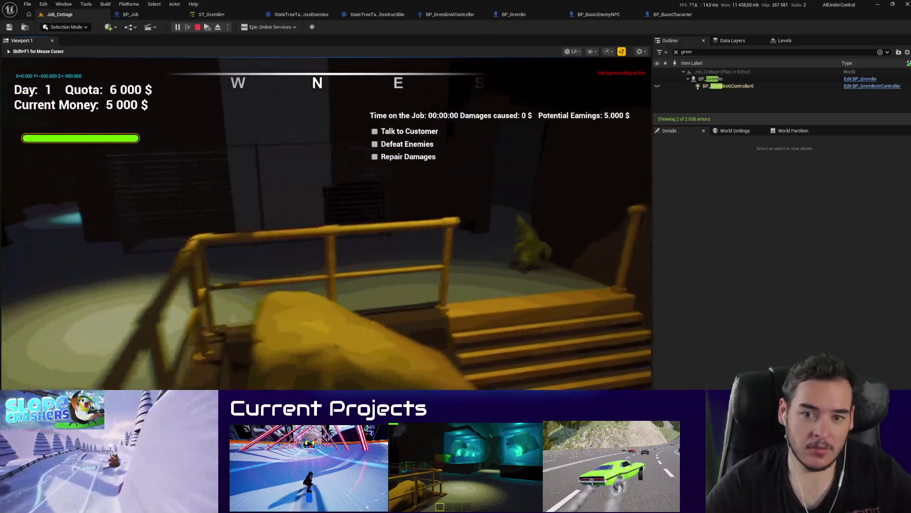
{"action": "key", "text": "w"}
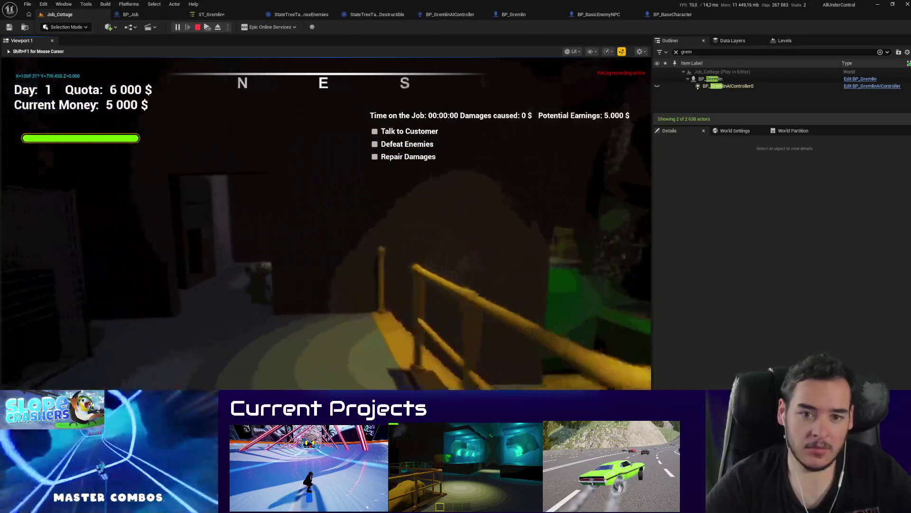
{"action": "key", "text": "s"}
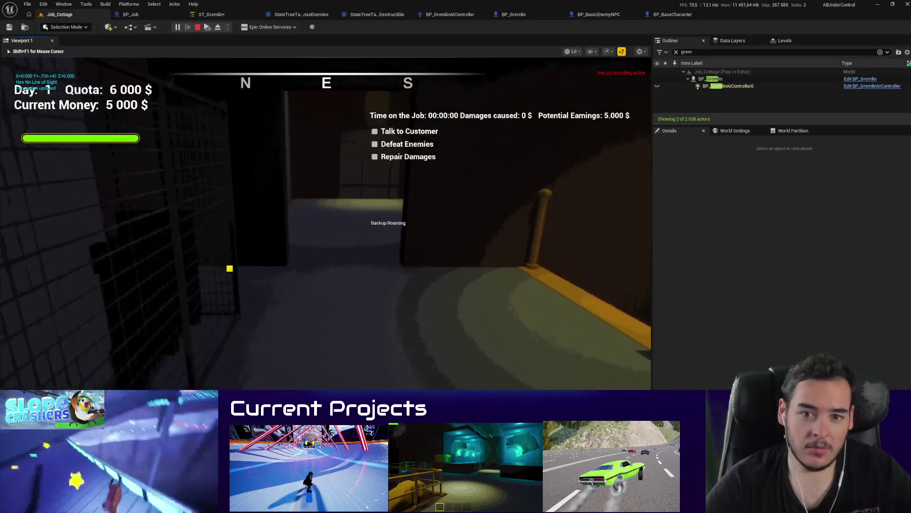
{"action": "key", "text": "s"}
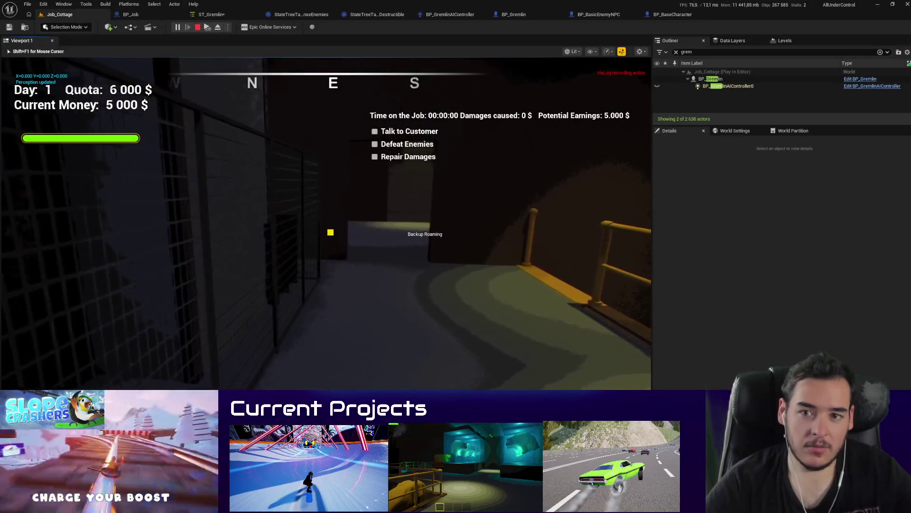
{"action": "key", "text": "s"}
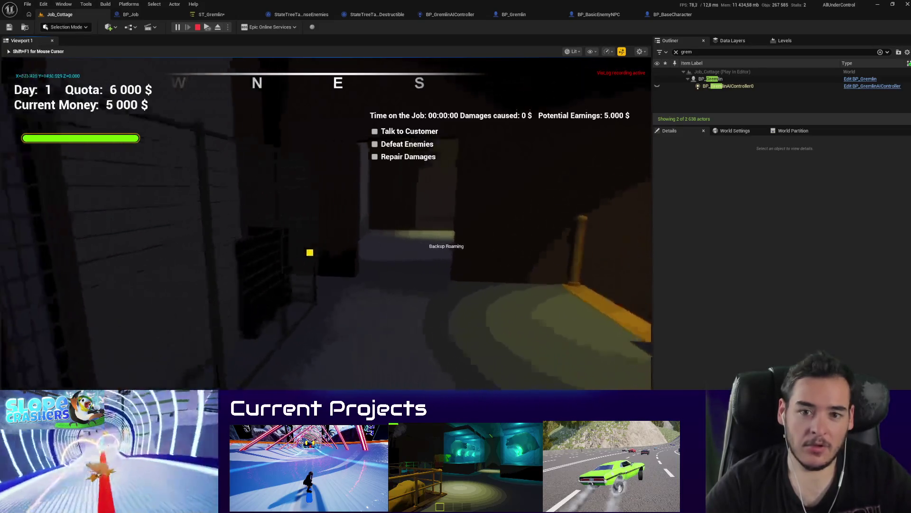
{"action": "key", "text": "s"}
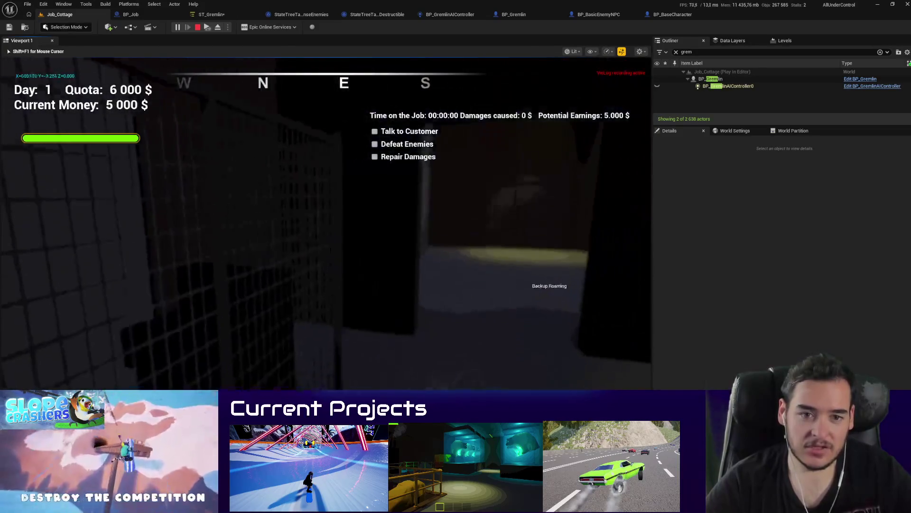
{"action": "key", "text": "s"}
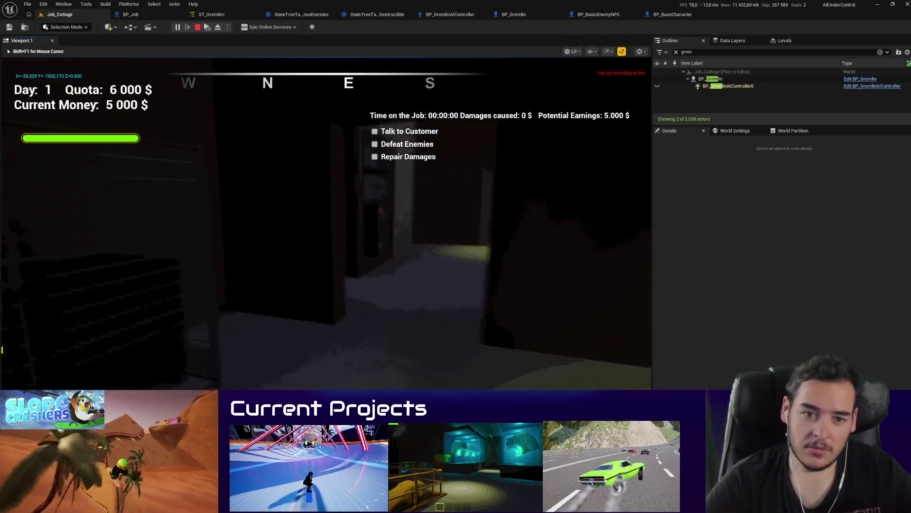
{"action": "key", "text": "Escape"}
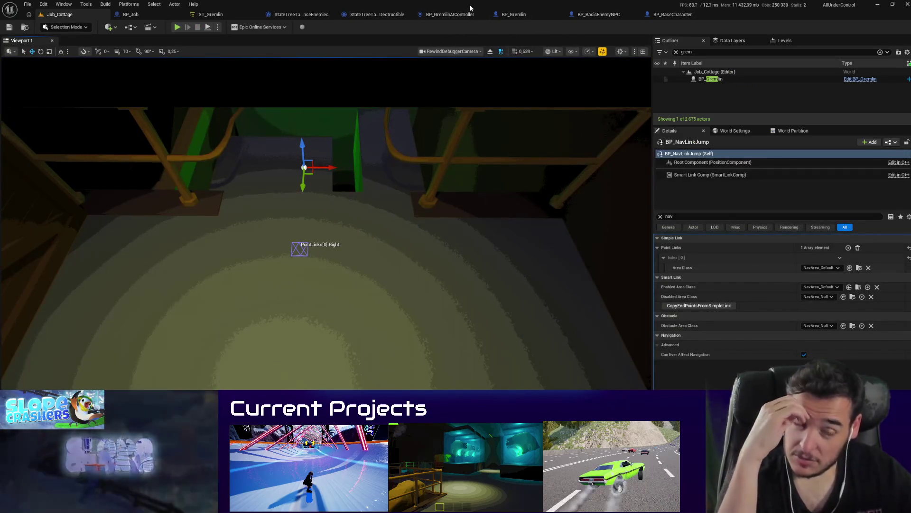
Step: Check BP_Job and the Has Investigate Location setter in the SenseEnemies task
{"action": "left_click", "coordinate": [175, 16]}
{"action": "left_click", "coordinate": [306, 18]}
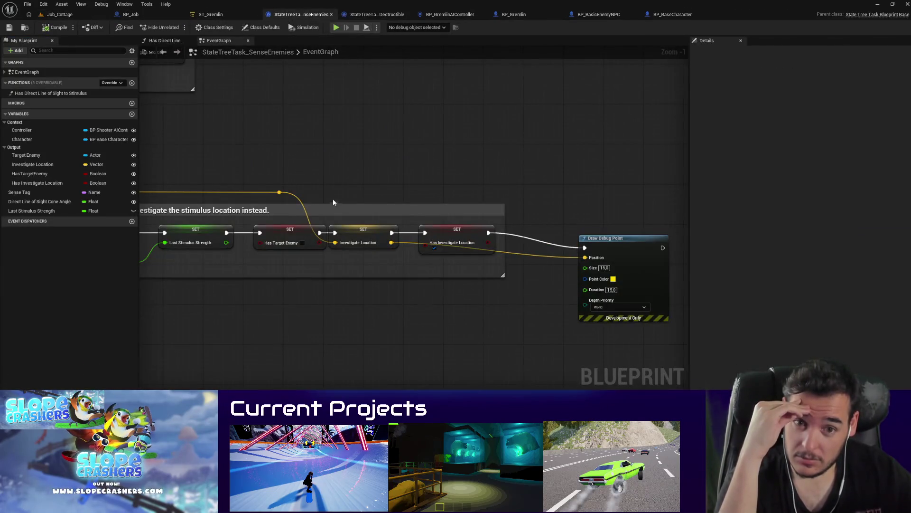
{"action": "left_click", "coordinate": [468, 229]}
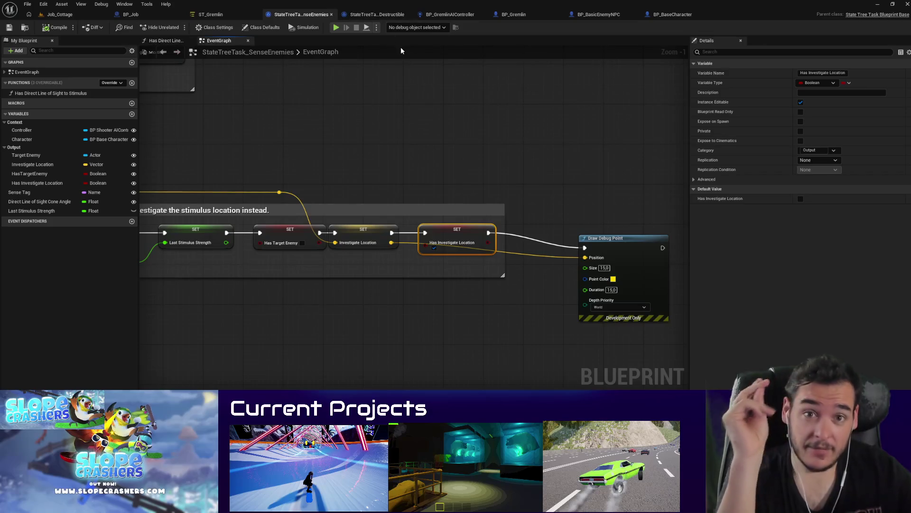
Step: In ST_Gremlin, compare the GremlinBehavior and MoveToDestructible state properties
{"action": "left_click", "coordinate": [220, 19]}
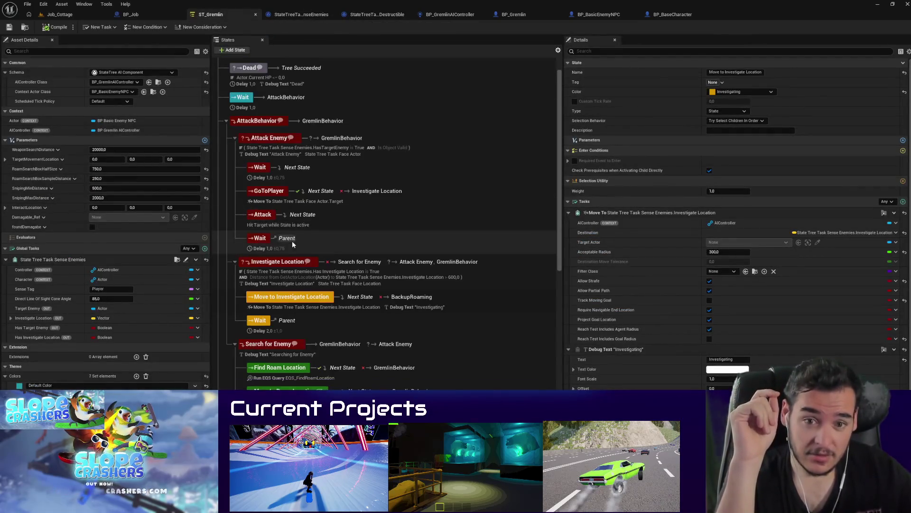
{"action": "scroll", "coordinate": [292, 240], "scroll_direction": "down", "scroll_amount": 2}
{"action": "scroll", "coordinate": [309, 238], "scroll_direction": "down", "scroll_amount": 7}
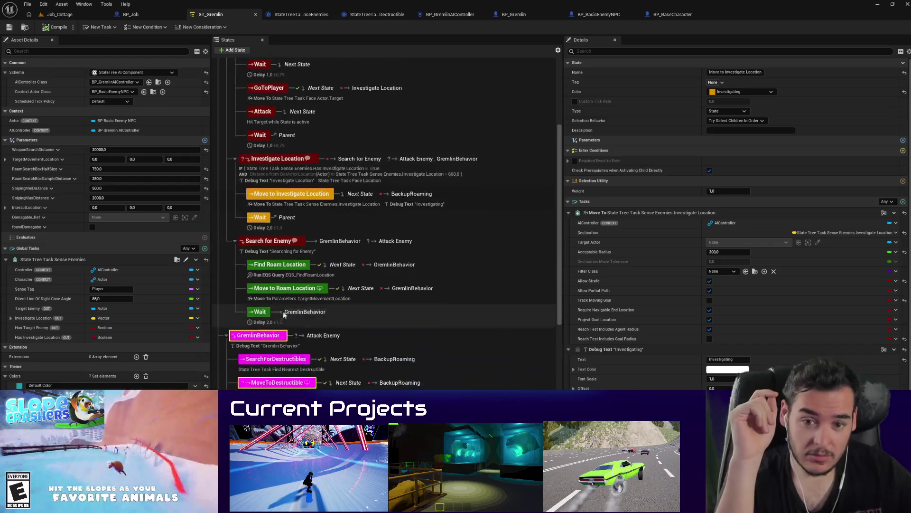
{"action": "scroll", "coordinate": [691, 375], "scroll_direction": "down", "scroll_amount": 1}
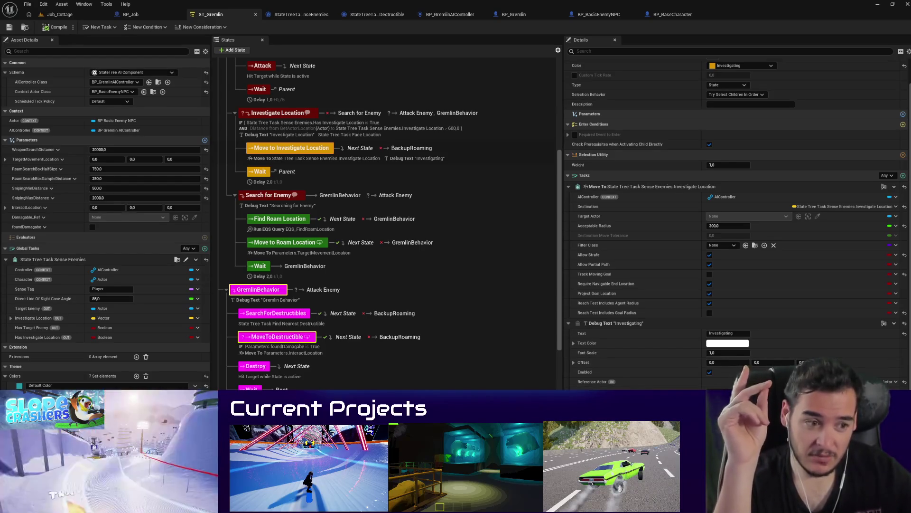
{"action": "scroll", "coordinate": [772, 370], "scroll_direction": "down", "scroll_amount": 2}
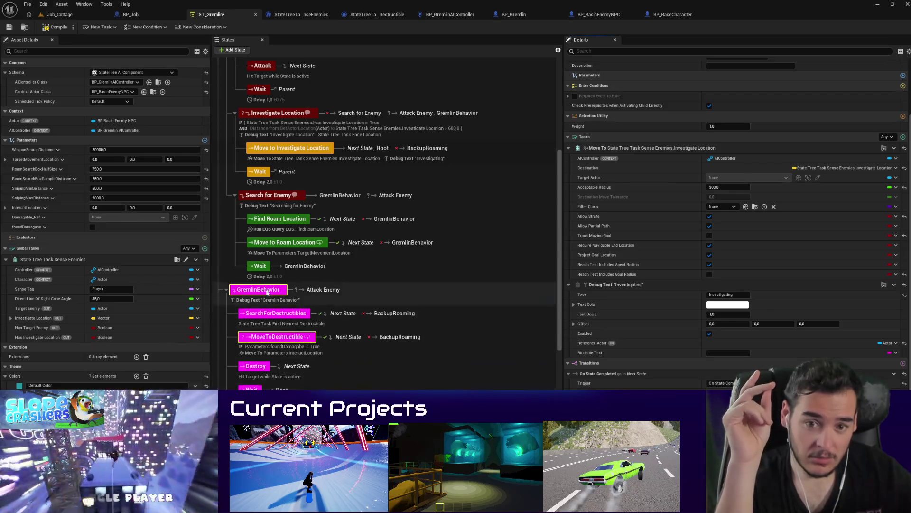
{"action": "left_click", "coordinate": [261, 290]}
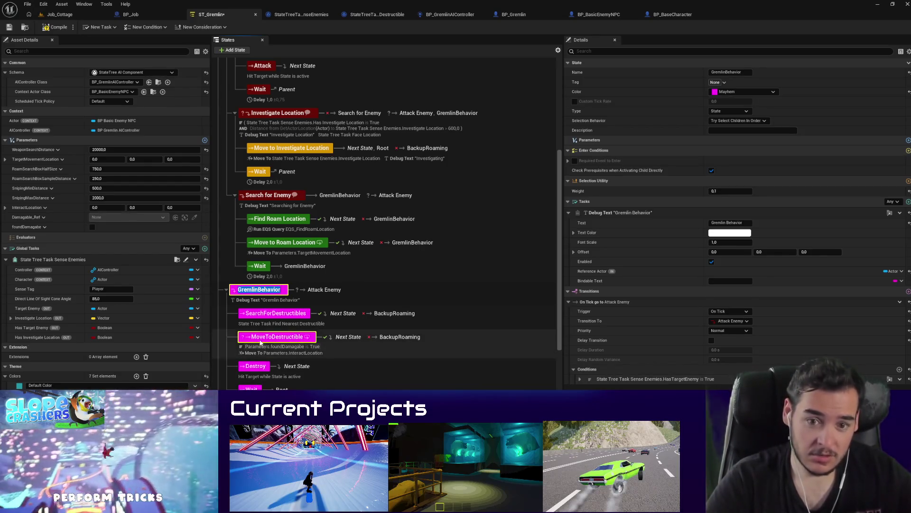
{"action": "left_click", "coordinate": [290, 348]}
{"action": "left_click", "coordinate": [265, 304]}
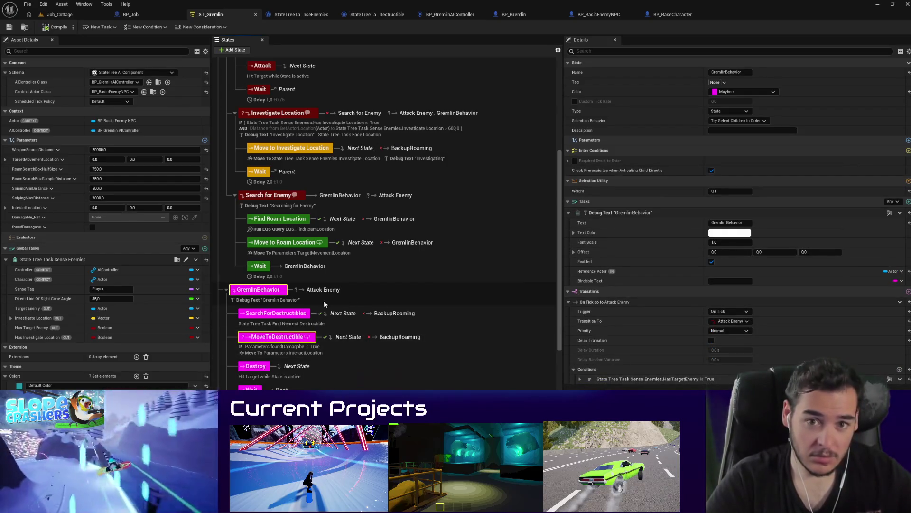
Step: Edit GremlinBehavior's Attack Enemy transition condition, leaving HasTargetEnemy is True in place
{"action": "left_click_drag", "start_coordinate": [245, 293], "coordinate": [245, 296]}
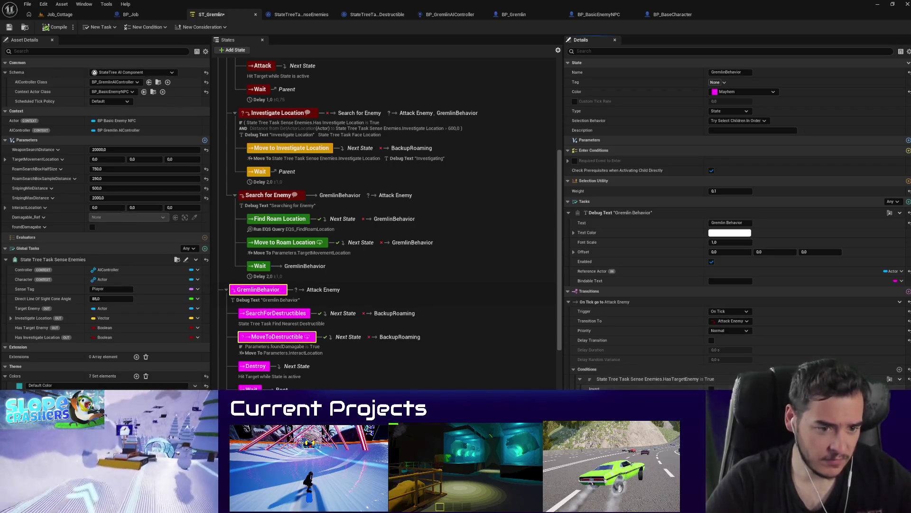
{"action": "left_click", "coordinate": [895, 280]}
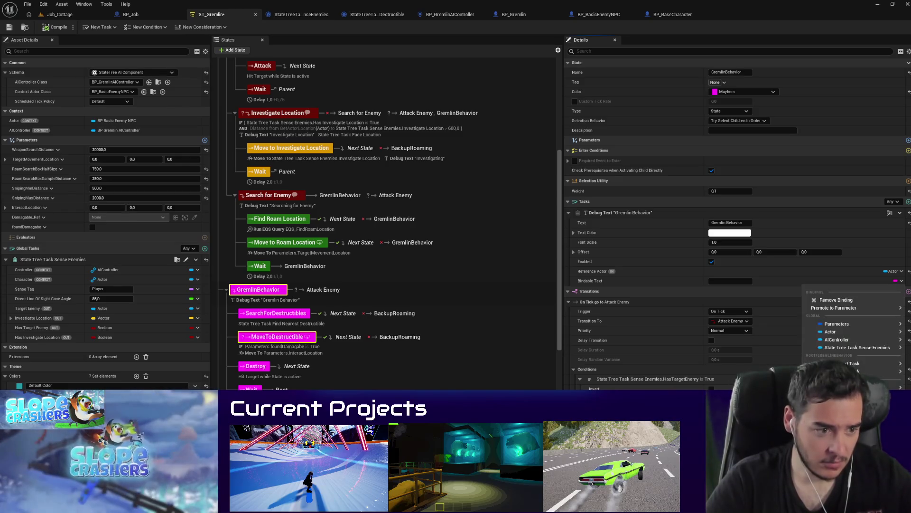
{"action": "left_click", "coordinate": [836, 299]}
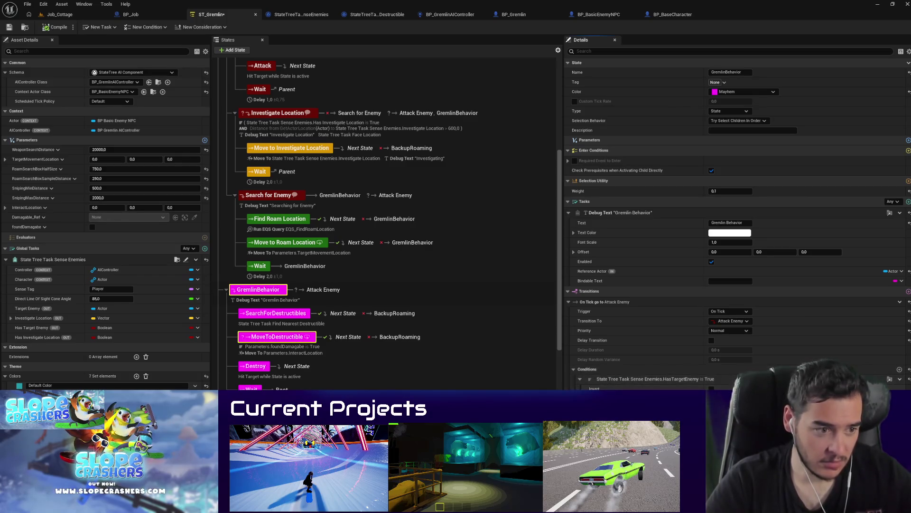
{"action": "left_click", "coordinate": [900, 379]}
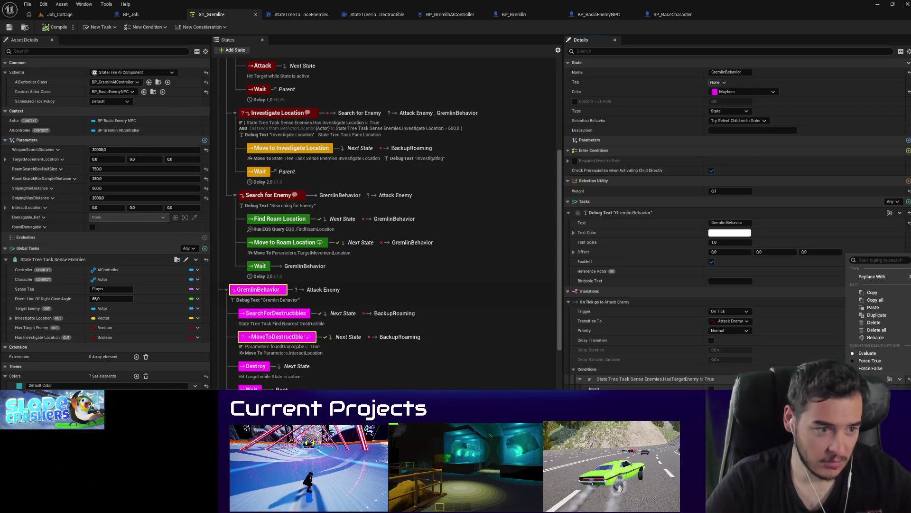
{"action": "left_click", "coordinate": [580, 379]}
{"action": "left_click", "coordinate": [909, 380]}
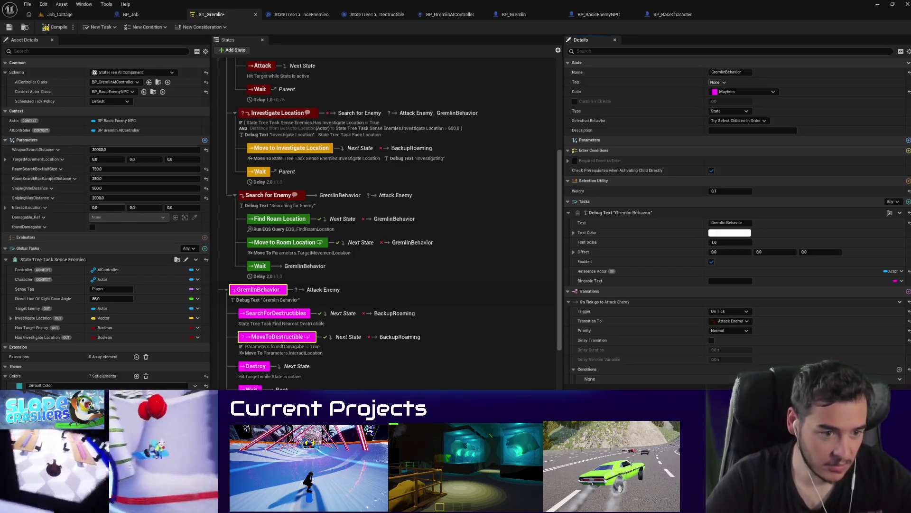
{"action": "left_click", "coordinate": [580, 379]}
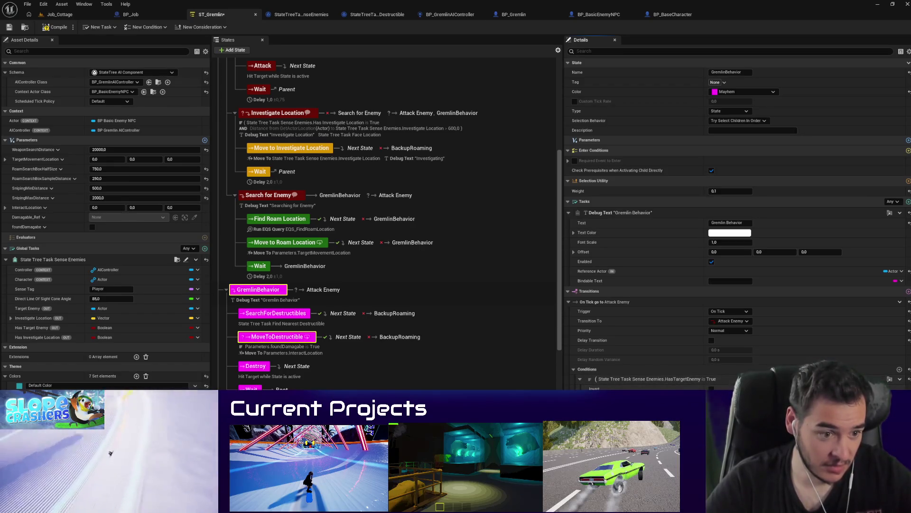
{"action": "left_click", "coordinate": [901, 389]}
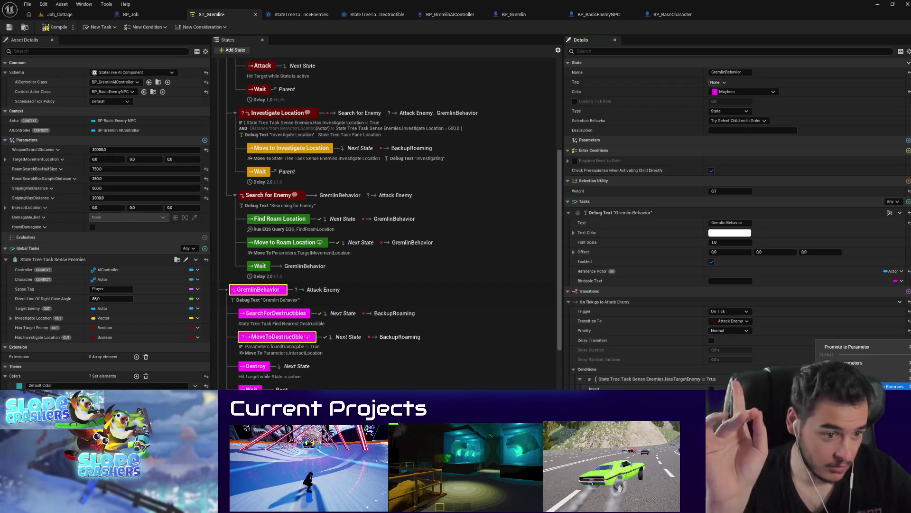
{"action": "key", "text": "Escape"}
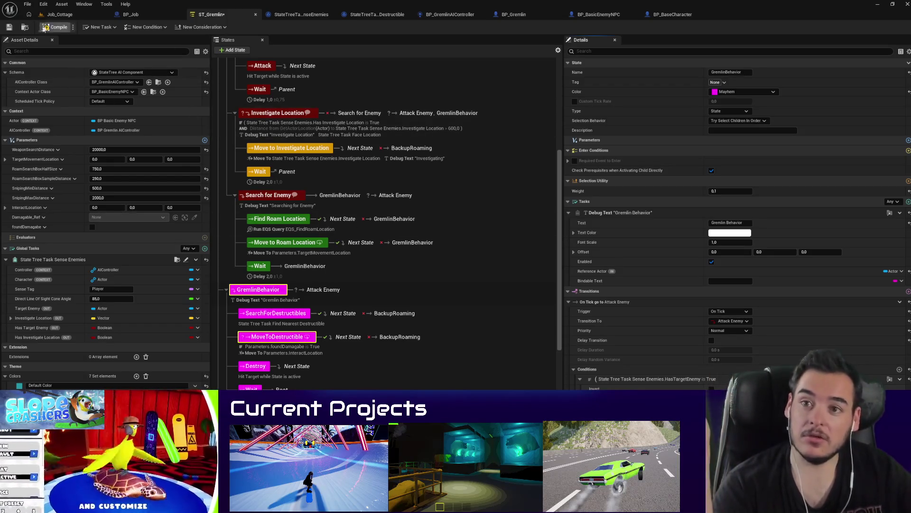
Step: Save the ST_Gremlin state tree
{"action": "left_click", "coordinate": [8, 28]}
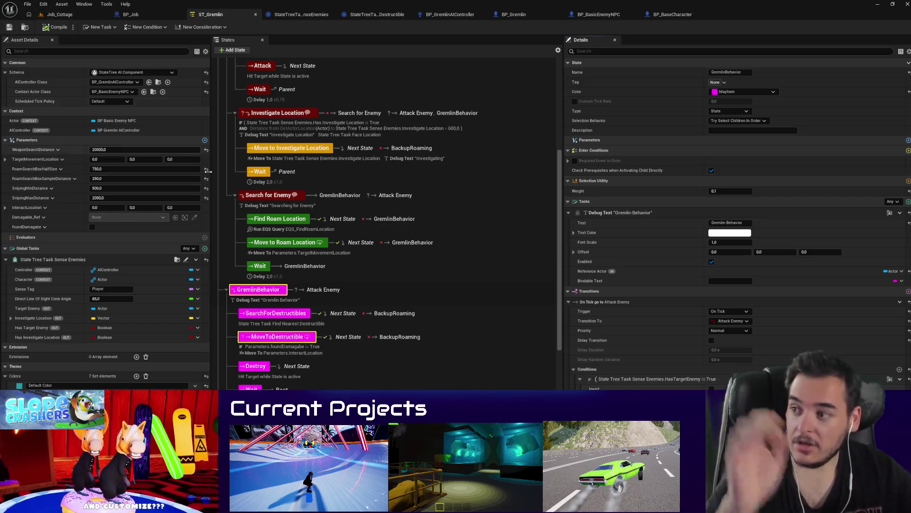
{"action": "left_click", "coordinate": [56, 13]}
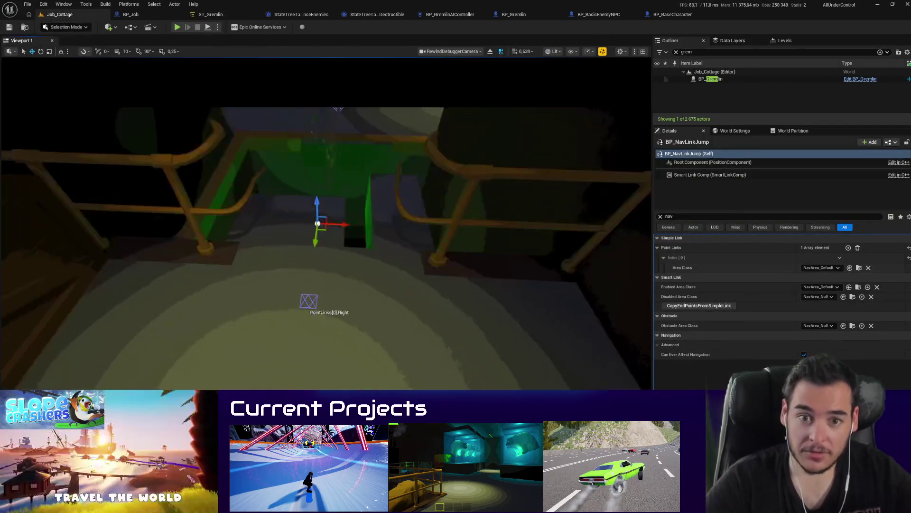
{"action": "left_click", "coordinate": [209, 14]}
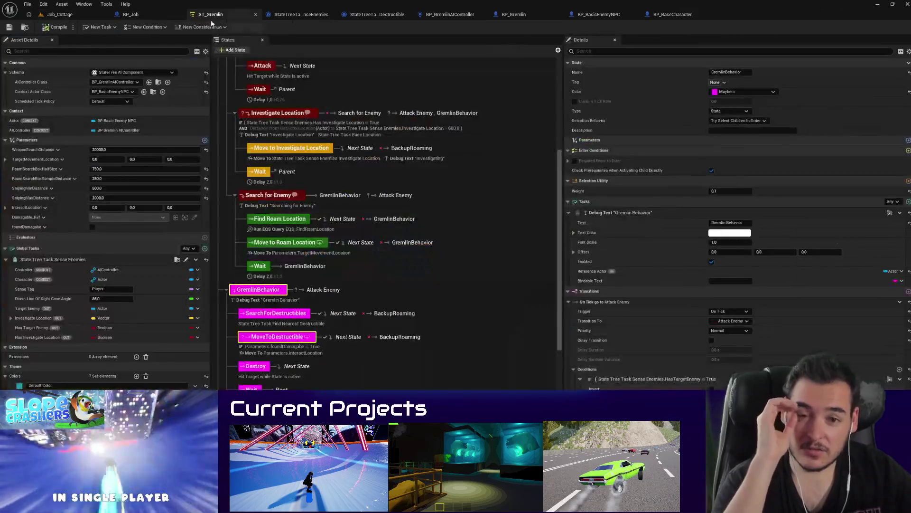
Step: Select the BackupRoaming state to show its Attack Enemy transition condition
{"action": "scroll", "coordinate": [272, 299], "scroll_direction": "down", "scroll_amount": 2}
{"action": "scroll", "coordinate": [273, 298], "scroll_direction": "down", "scroll_amount": 2}
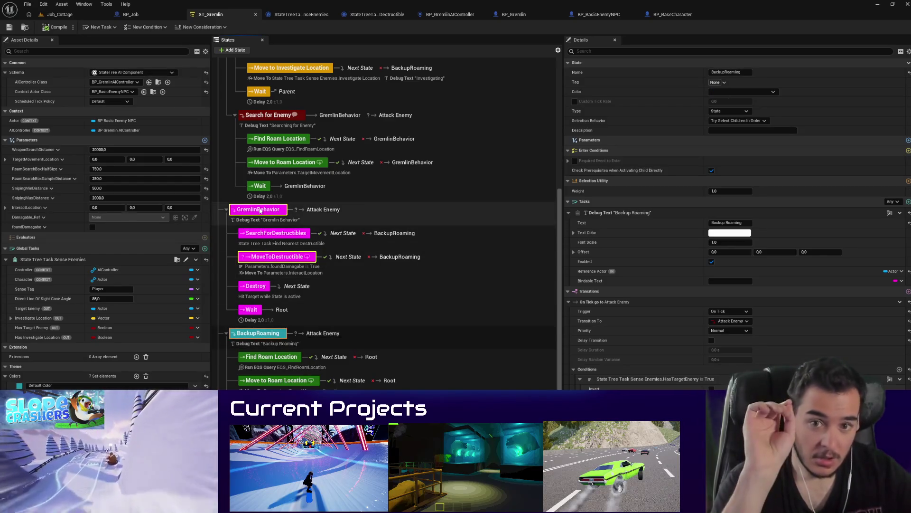
{"action": "right_click", "coordinate": [594, 378]}
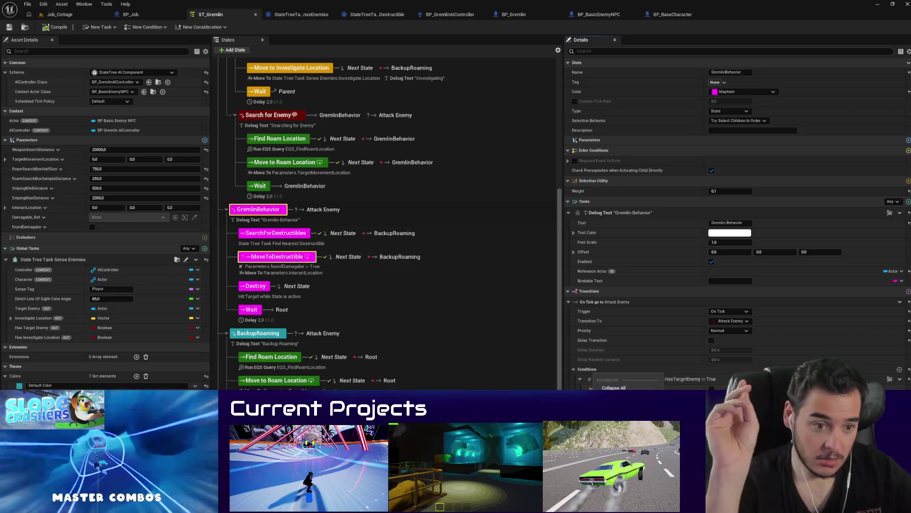
{"action": "left_click", "coordinate": [258, 333]}
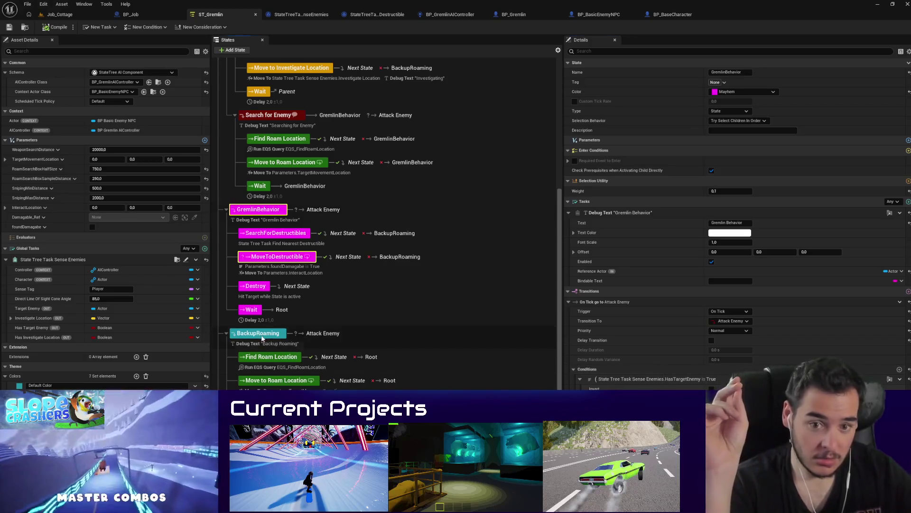
Step: Collapse all of the HasTargetEnemy condition's entries and compile ST_Gremlin
{"action": "right_click", "coordinate": [596, 381]}
{"action": "left_click", "coordinate": [625, 311]}
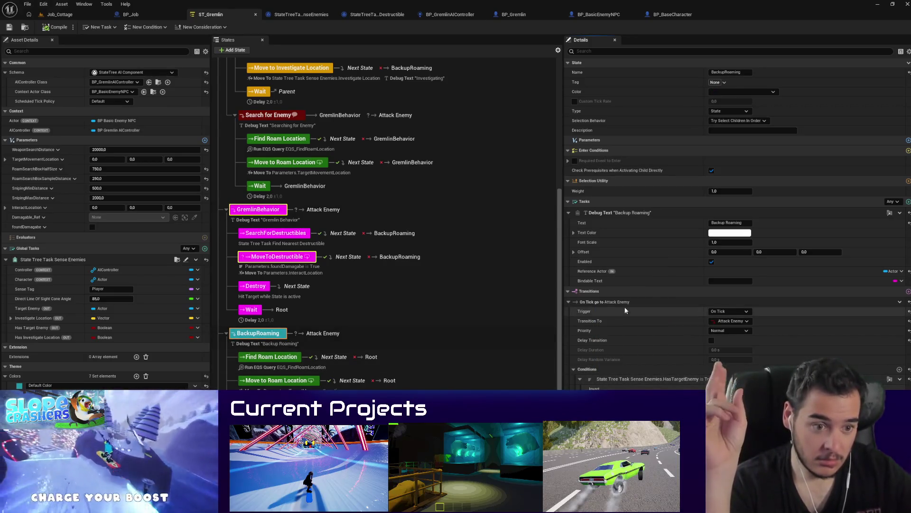
{"action": "right_click", "coordinate": [599, 374]}
{"action": "left_click", "coordinate": [619, 385]}
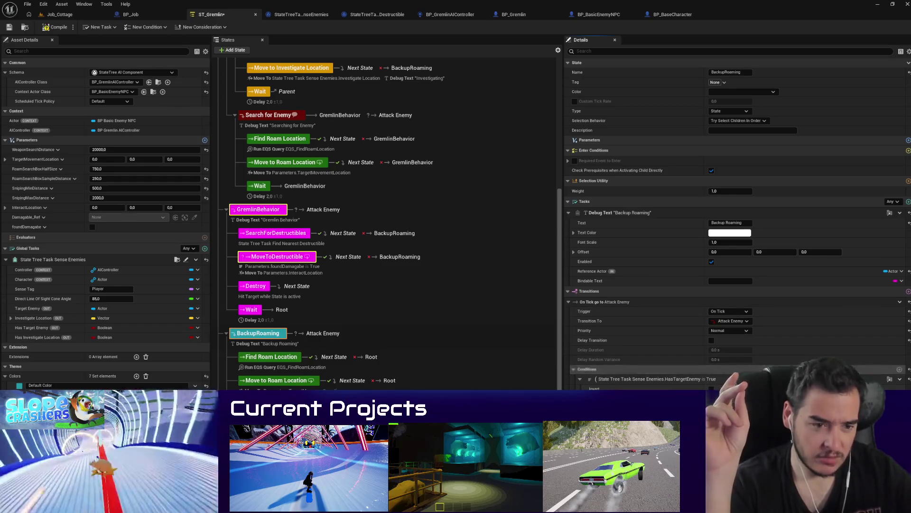
{"action": "left_click", "coordinate": [42, 28]}
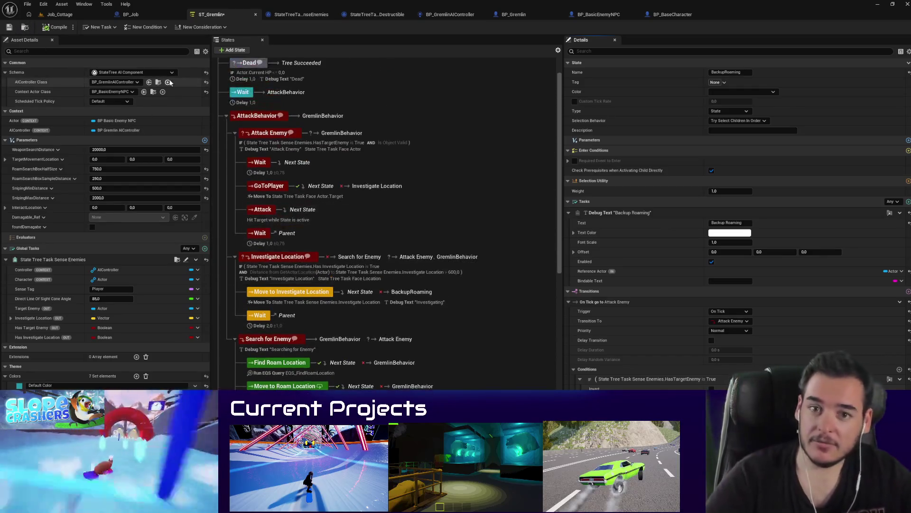
{"action": "left_click", "coordinate": [93, 14]}
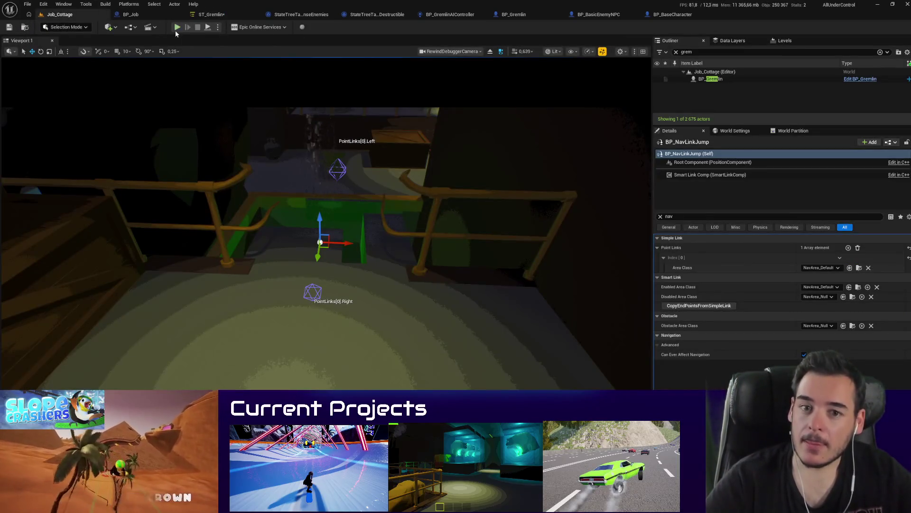
{"action": "key", "text": "alt+p"}
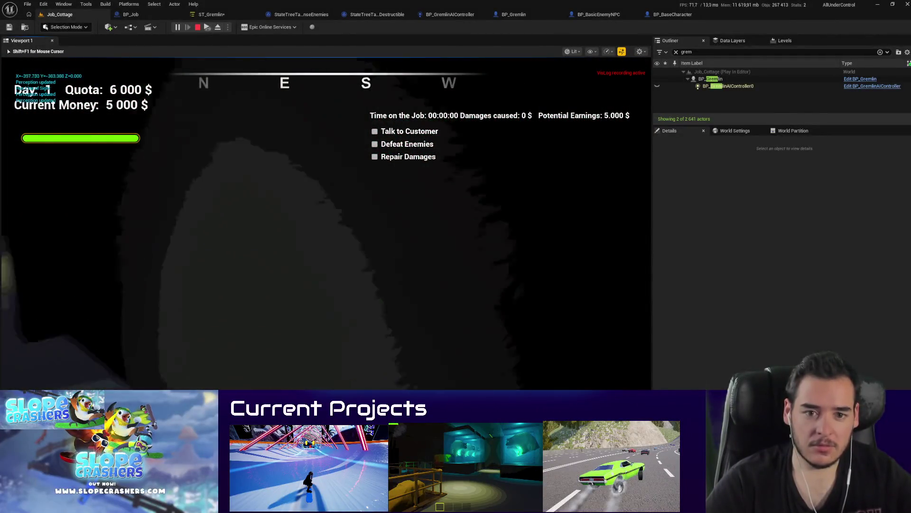
{"action": "key", "text": "F1"}
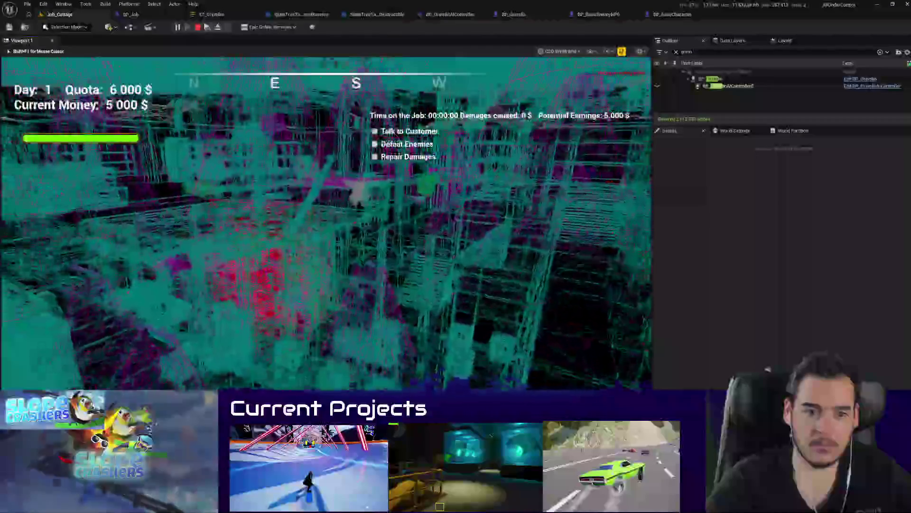
{"action": "key", "text": "F3"}
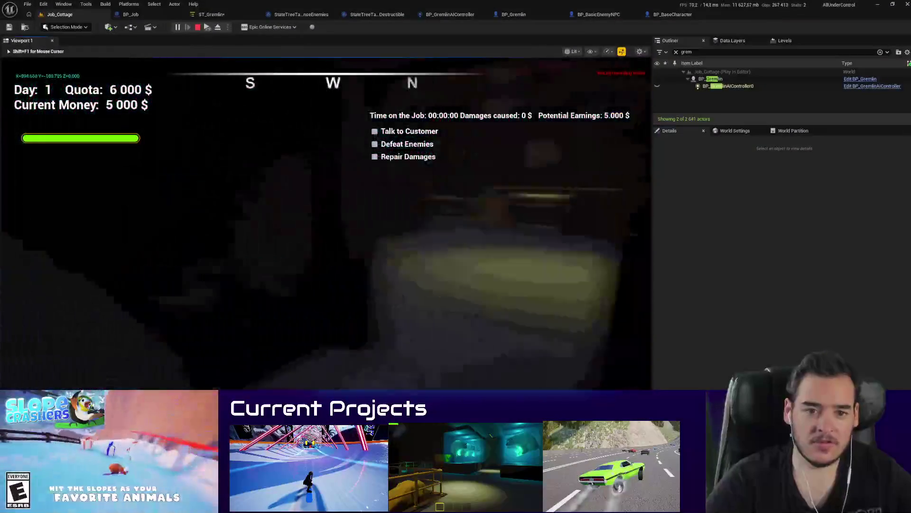
{"action": "key", "text": "F1"}
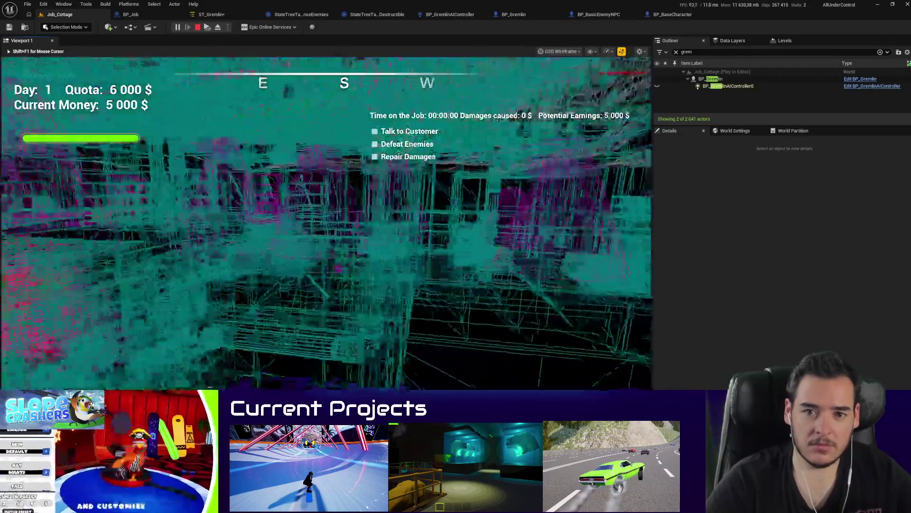
{"action": "key", "text": "F3"}
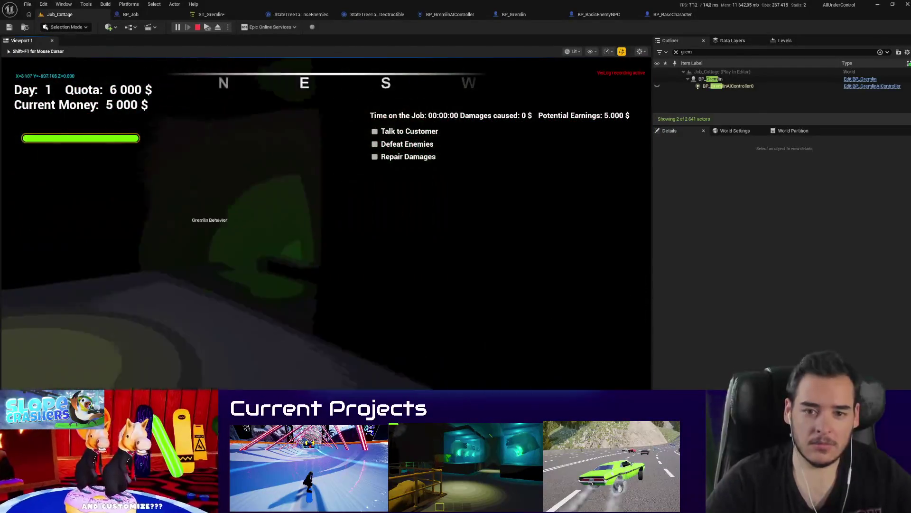
{"action": "key", "text": "F1"}
{"action": "key", "text": "Escape"}
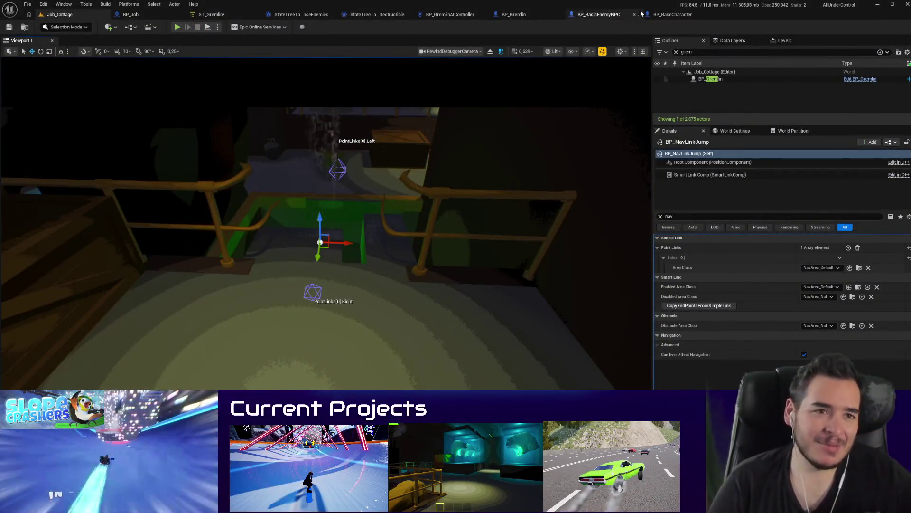
Step: Cycle through BP_BaseCharacter, SenseEnemies and ST_Gremlin, ending on BP_GremlinAIController's event graph
{"action": "left_click", "coordinate": [670, 14]}
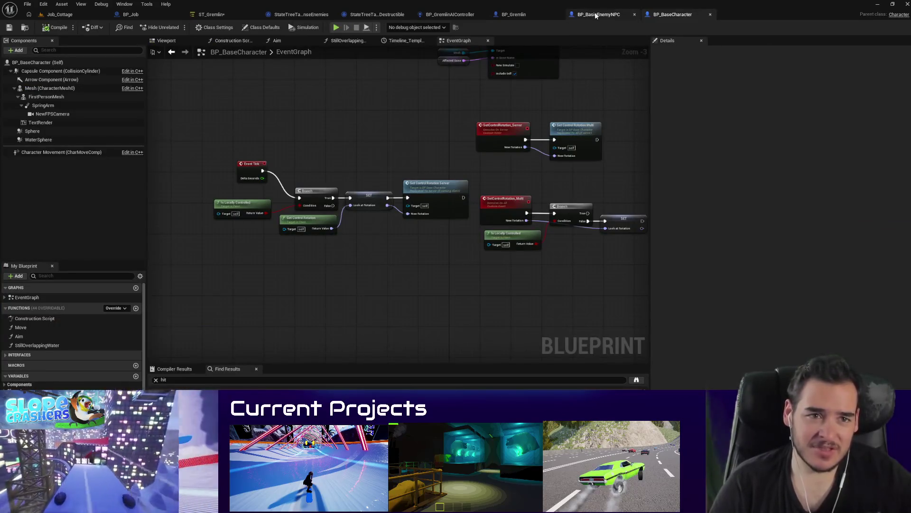
{"action": "left_click", "coordinate": [291, 15]}
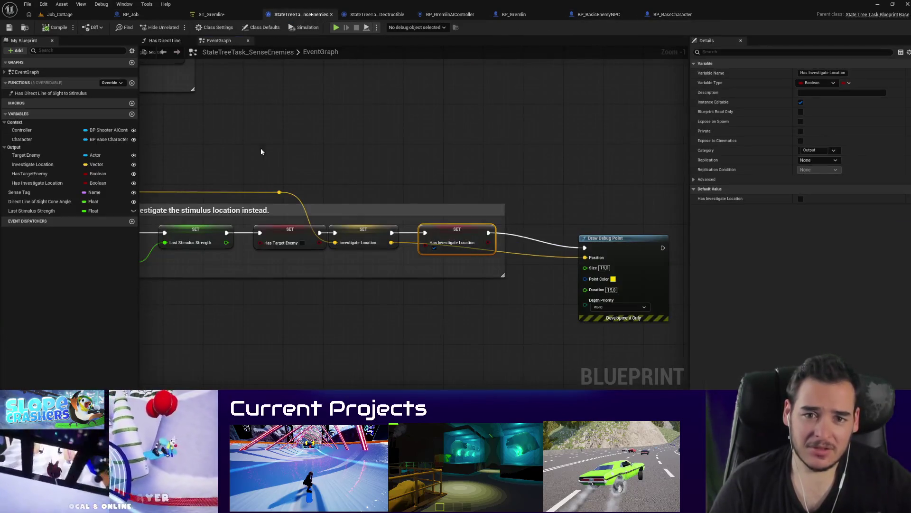
{"action": "left_click", "coordinate": [456, 222]}
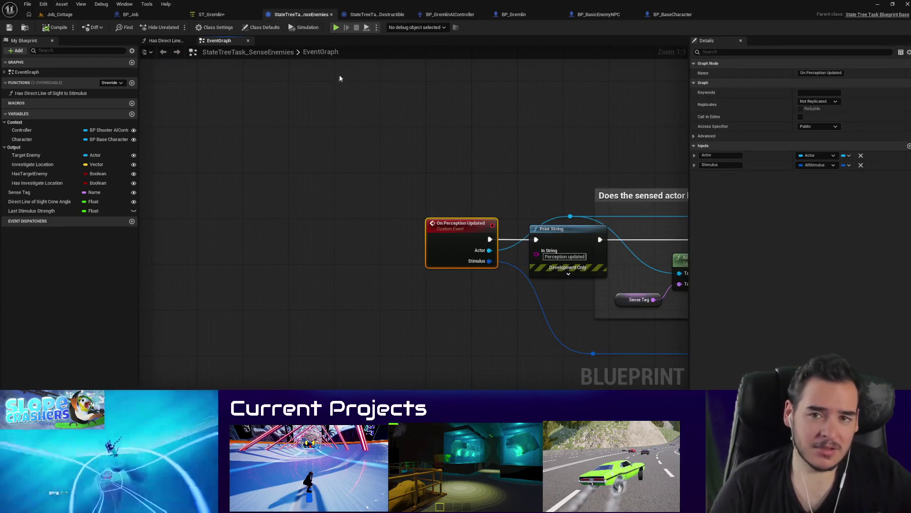
{"action": "left_click", "coordinate": [223, 15]}
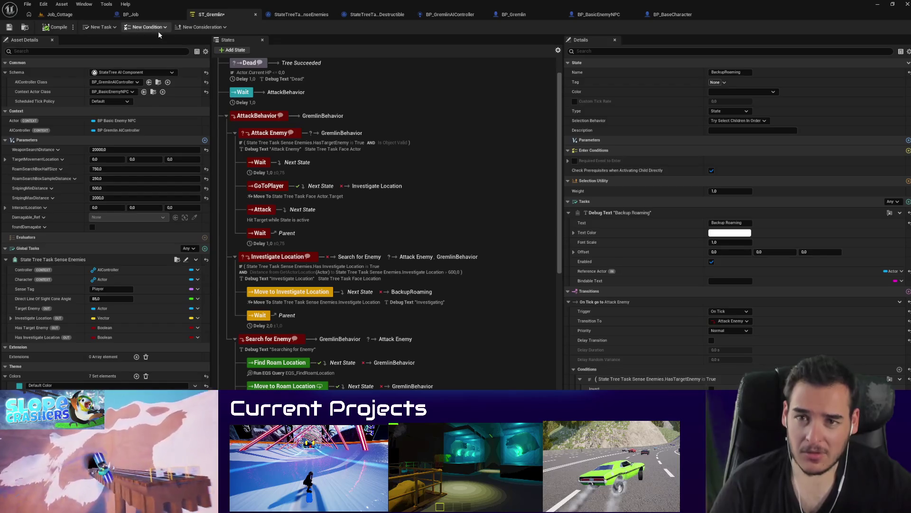
{"action": "left_click", "coordinate": [436, 16]}
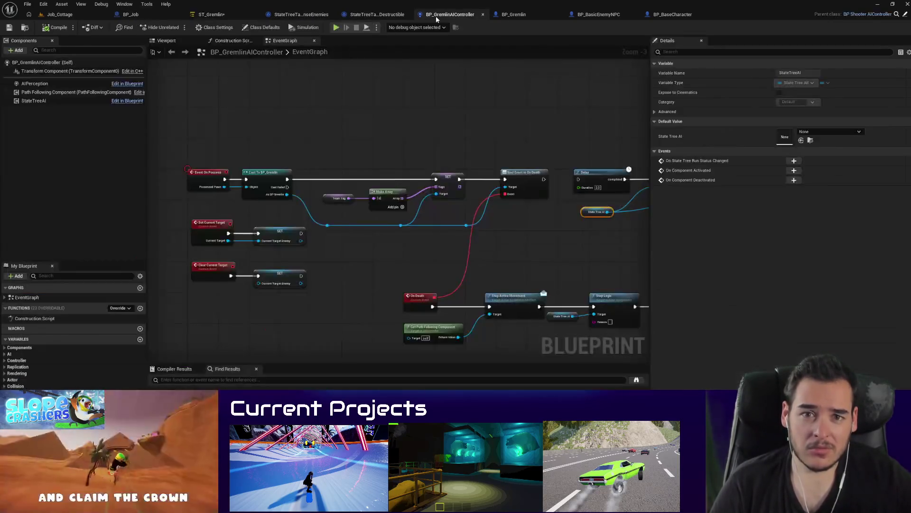
Step: Review the AIPerception component's sight, hearing and damage sense configs in a widened Details panel
{"action": "left_click", "coordinate": [38, 84]}
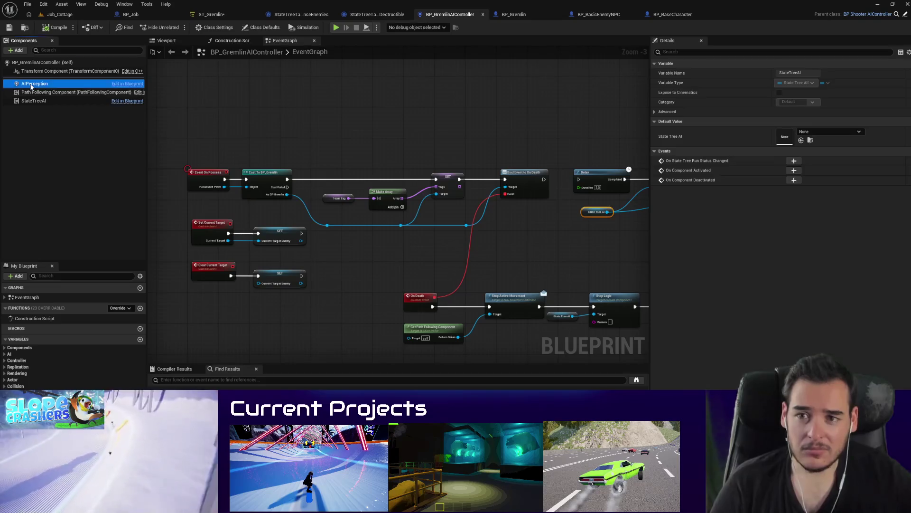
{"action": "left_click_drag", "start_coordinate": [649, 250], "coordinate": [528, 247]}
{"action": "scroll", "coordinate": [804, 287], "scroll_direction": "down", "scroll_amount": 3}
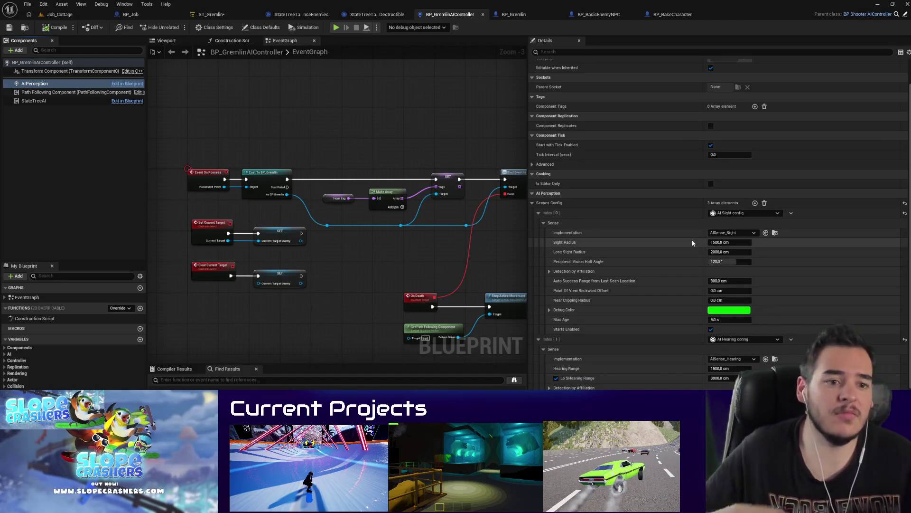
{"action": "left_click", "coordinate": [549, 272]}
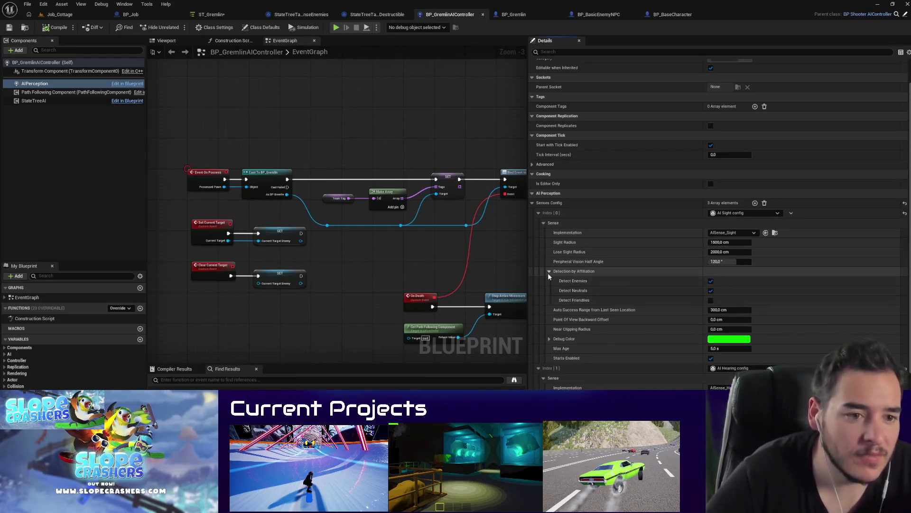
{"action": "left_click", "coordinate": [548, 272]}
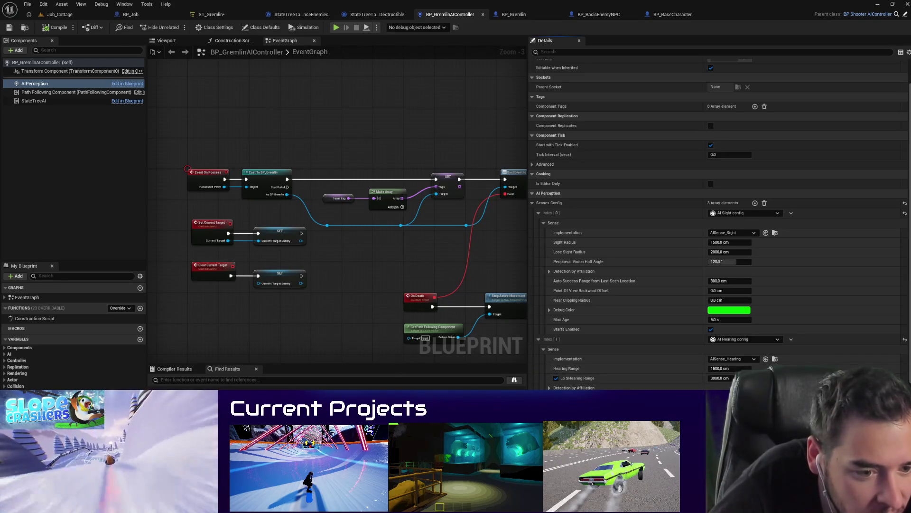
{"action": "left_click", "coordinate": [543, 349]}
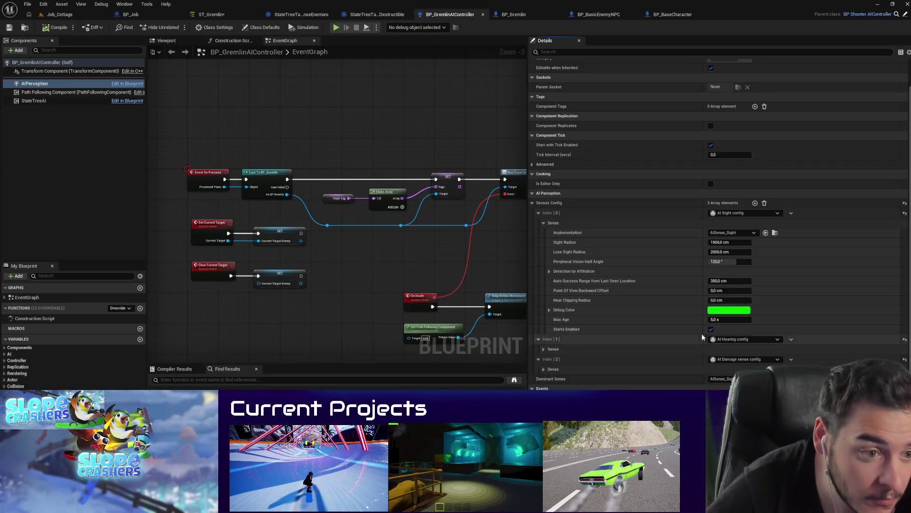
{"action": "left_click", "coordinate": [543, 350]}
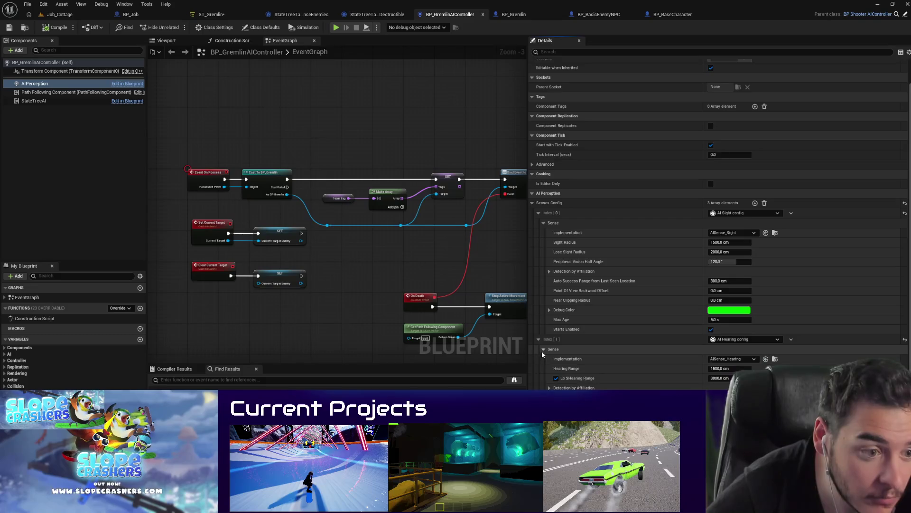
{"action": "scroll", "coordinate": [569, 365], "scroll_direction": "down", "scroll_amount": 5}
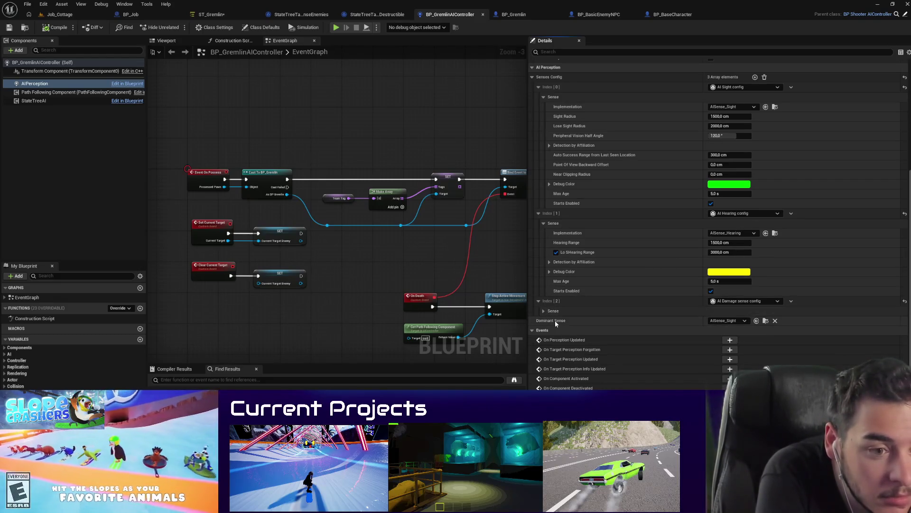
{"action": "left_click", "coordinate": [544, 311]}
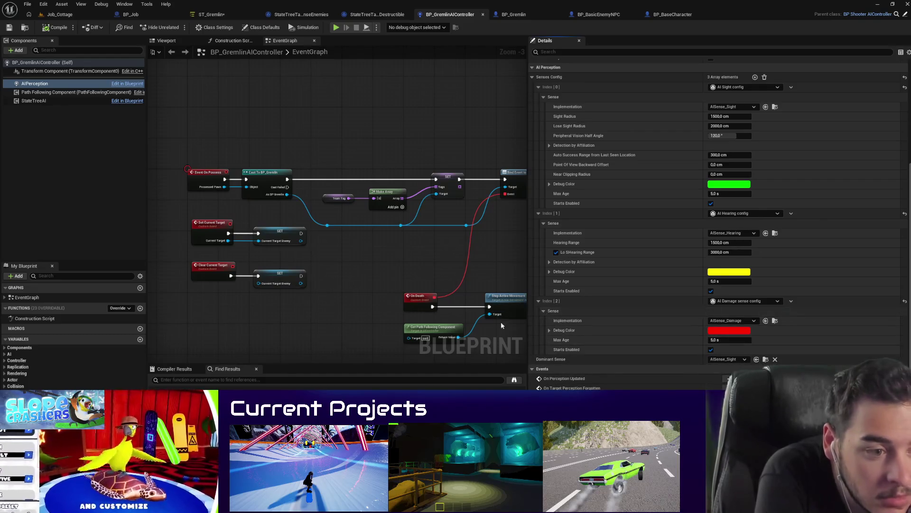
{"action": "left_click", "coordinate": [54, 14]}
{"action": "scroll", "coordinate": [219, 136], "scroll_direction": "up", "scroll_amount": 6}
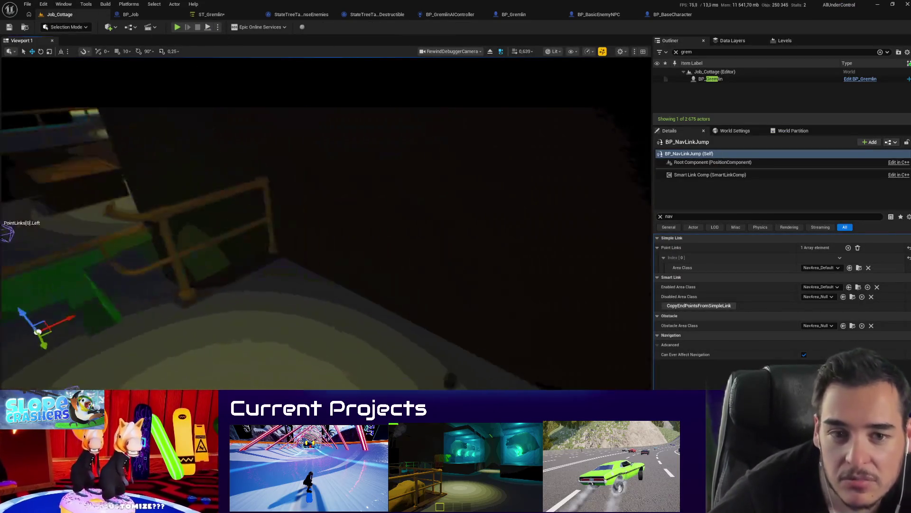
Step: Run a quick play test, buying an item, then stop it
{"action": "scroll", "coordinate": [326, 247], "scroll_direction": "down", "scroll_amount": 5}
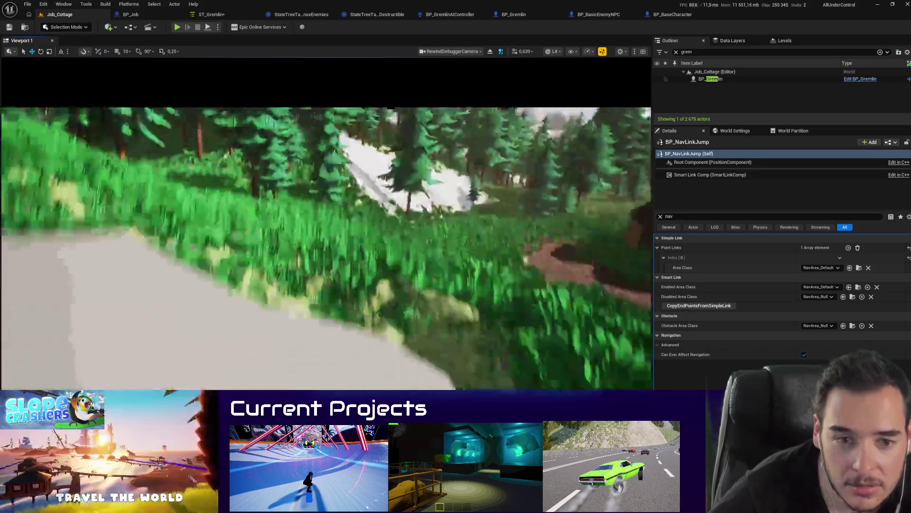
{"action": "scroll", "coordinate": [326, 247], "scroll_direction": "up", "scroll_amount": 5}
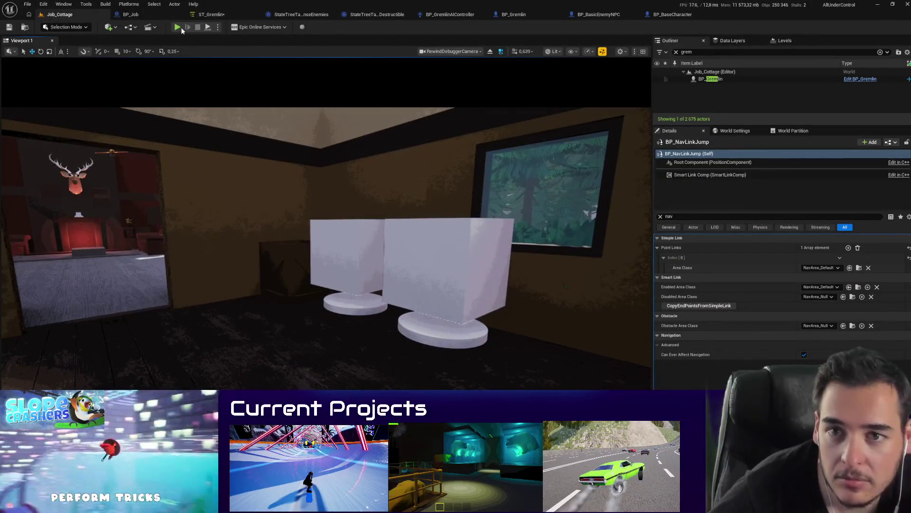
{"action": "key", "text": "alt+p"}
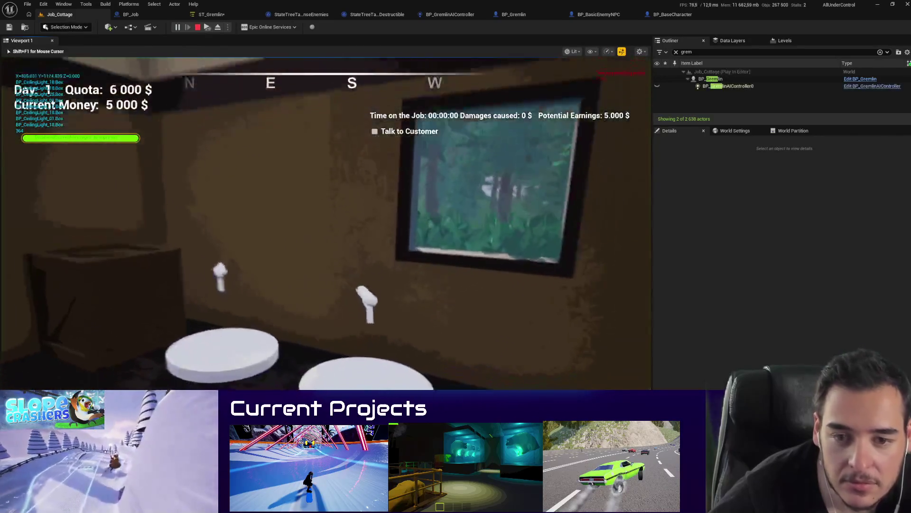
{"action": "key", "text": "f"}
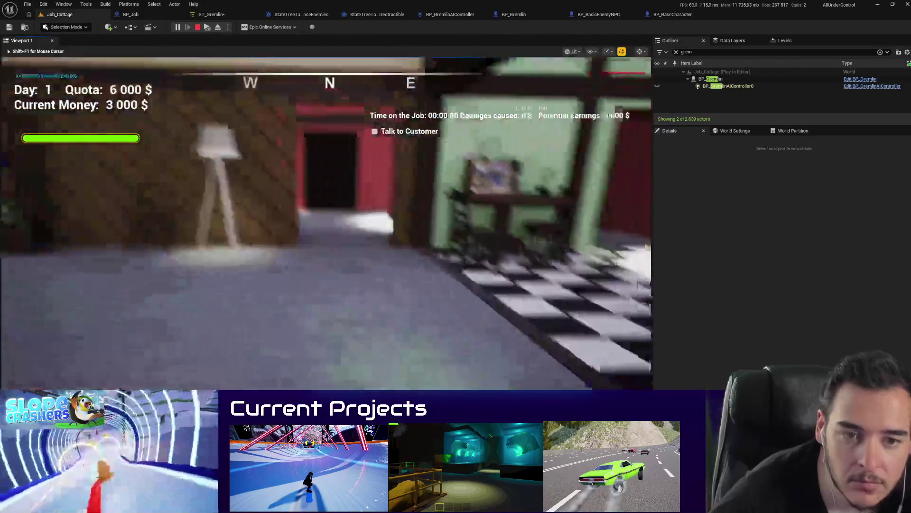
{"action": "key", "text": "Escape"}
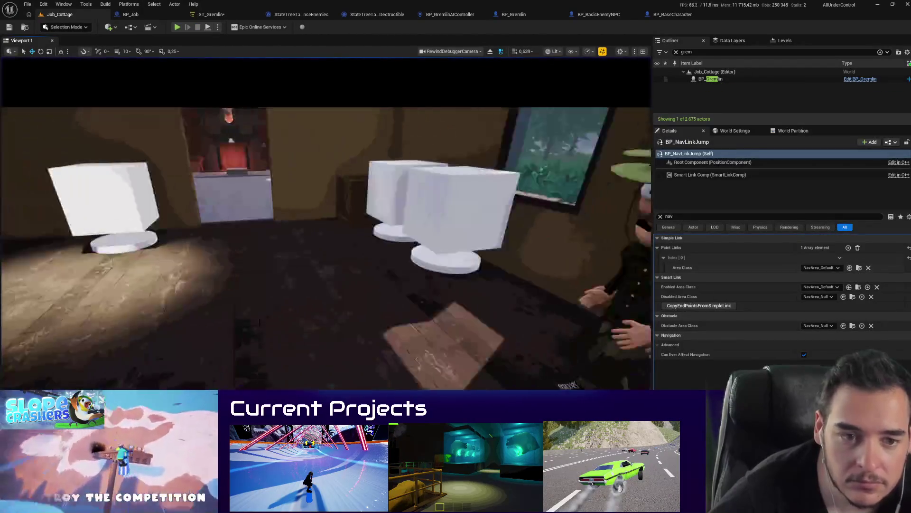
Step: Filter the pickup's properties and Alt-drag a copy of the Shotgun pickup
{"action": "left_click", "coordinate": [660, 216]}
{"action": "type", "text": "a"}
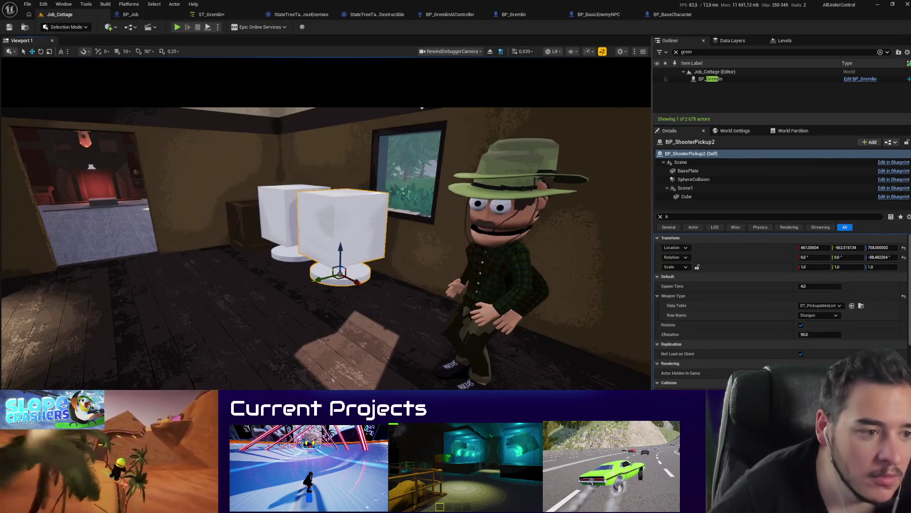
{"action": "left_click_drag", "start_coordinate": [333, 237], "coordinate": [285, 233]}
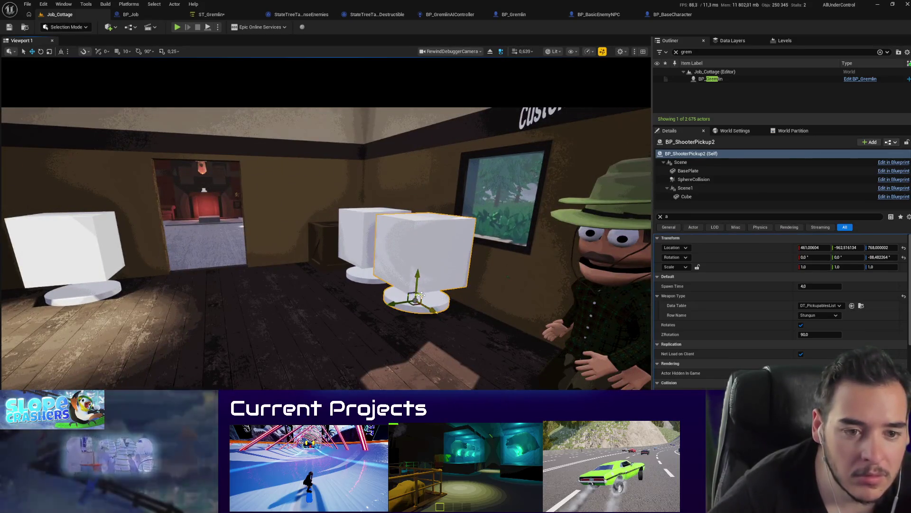
{"action": "left_click_drag", "start_coordinate": [421, 295], "coordinate": [417, 301]}
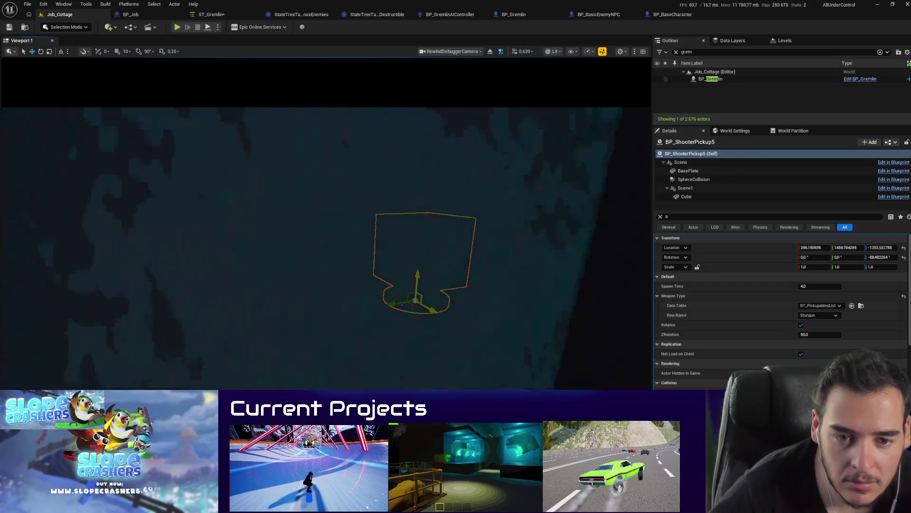
Step: Using unlit and wireframe views, move the pickup copy toward the Gremlin's room
{"action": "key", "text": "alt+3"}
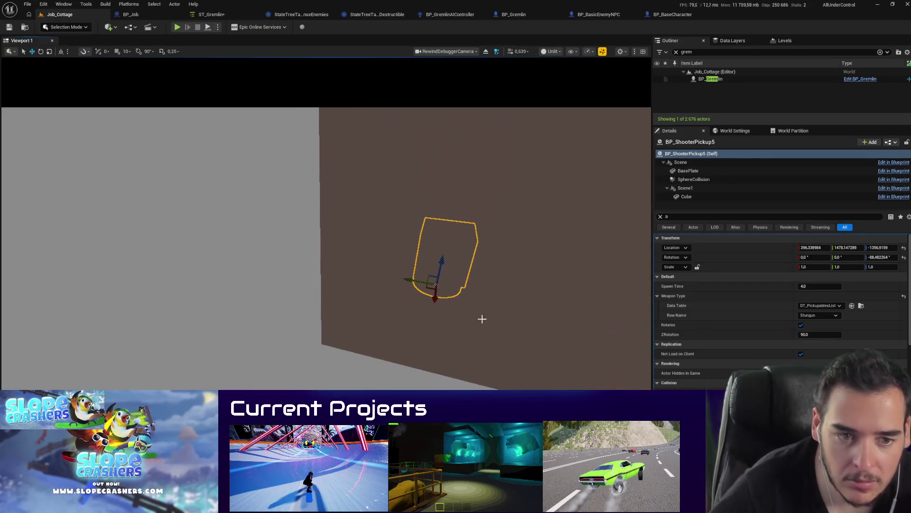
{"action": "key", "text": "alt+2"}
{"action": "scroll", "coordinate": [478, 319], "scroll_direction": "down", "scroll_amount": 5}
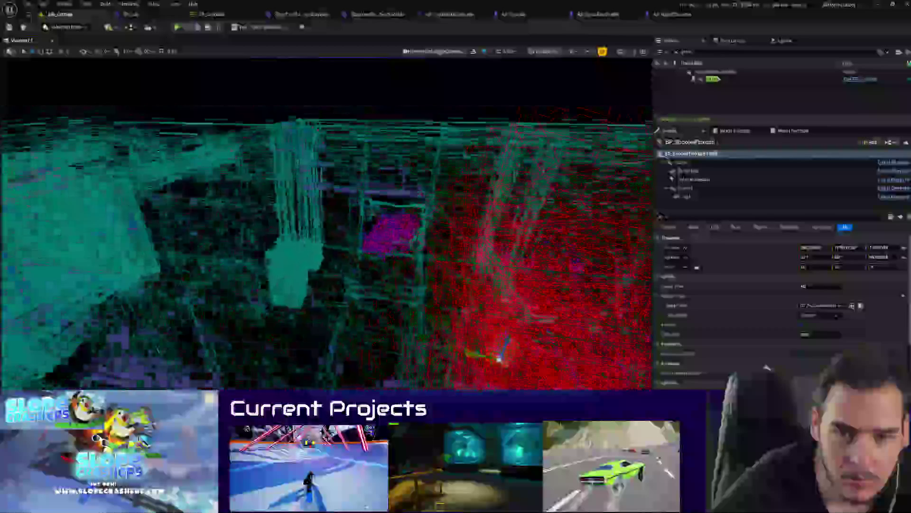
{"action": "scroll", "coordinate": [478, 319], "scroll_direction": "up", "scroll_amount": 3}
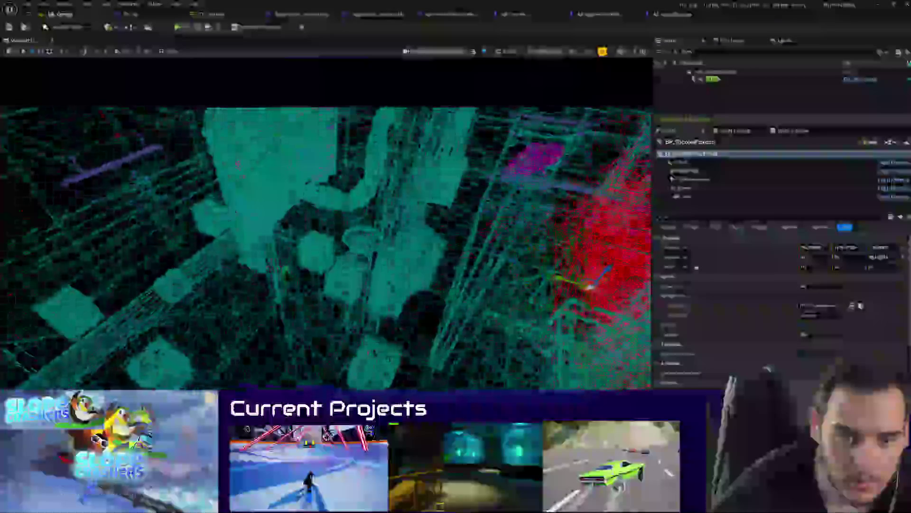
{"action": "scroll", "coordinate": [479, 320], "scroll_direction": "down", "scroll_amount": 3}
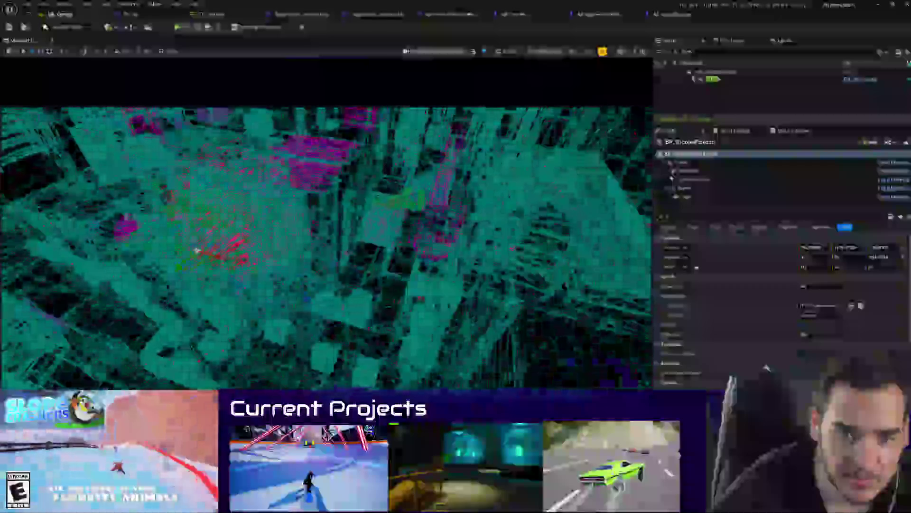
{"action": "scroll", "coordinate": [478, 320], "scroll_direction": "up", "scroll_amount": 3}
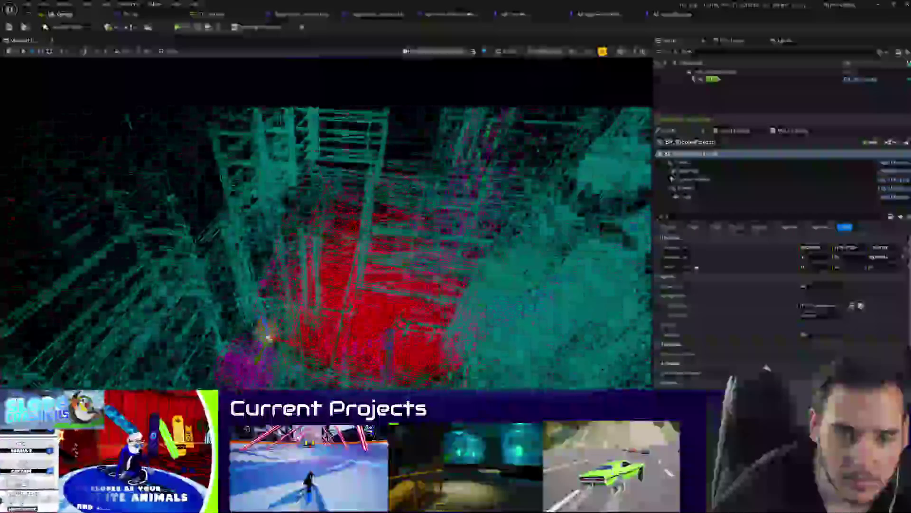
{"action": "scroll", "coordinate": [479, 319], "scroll_direction": "up", "scroll_amount": 3}
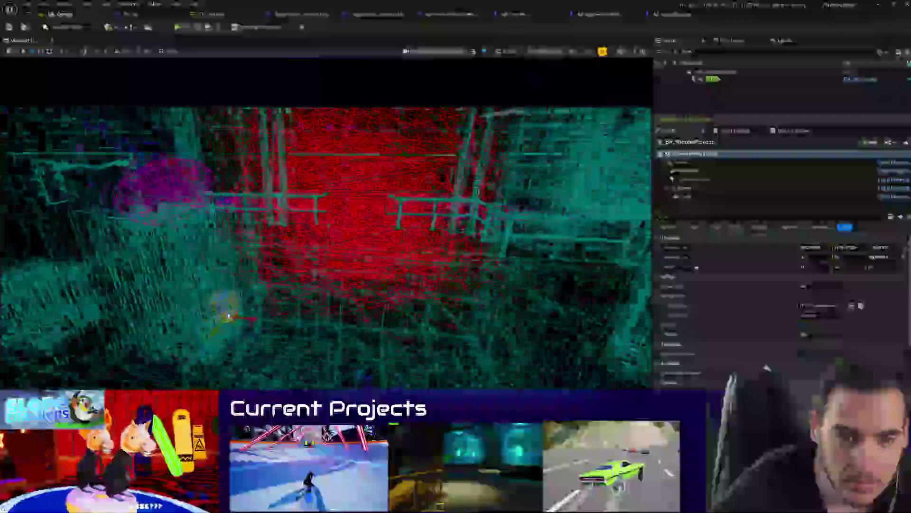
{"action": "double_click", "coordinate": [712, 79]}
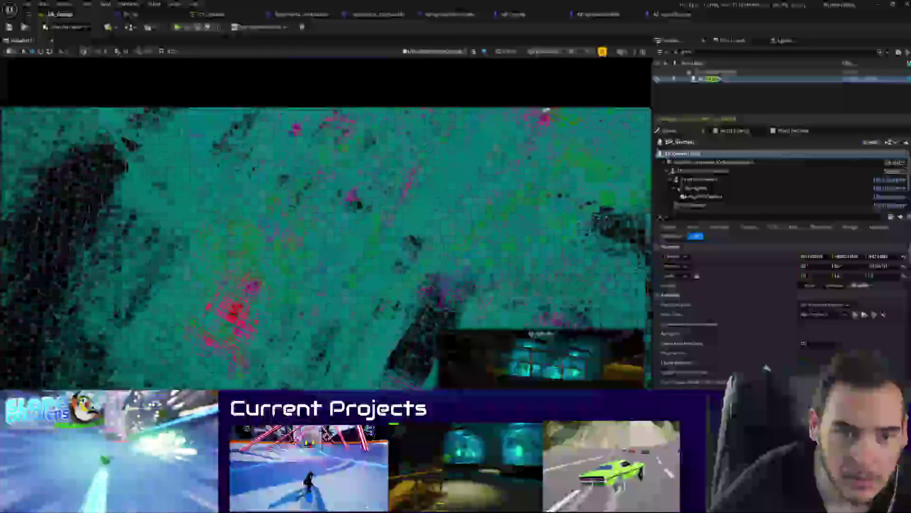
{"action": "left_click", "coordinate": [323, 309]}
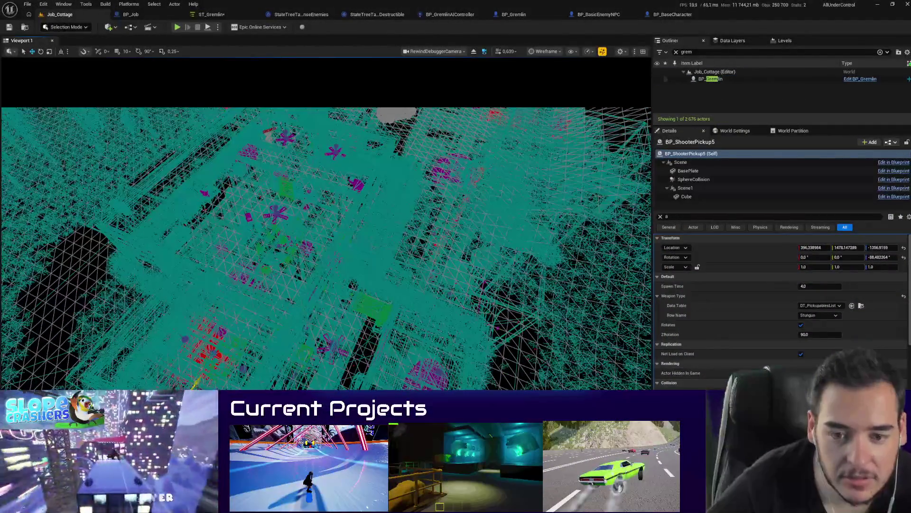
{"action": "mouse_move", "coordinate": [555, 190]}
{"action": "left_mouse_down"}
{"action": "mouse_move", "coordinate": [464, 198]}
{"action": "mouse_move", "coordinate": [417, 284]}
{"action": "mouse_move", "coordinate": [470, 278]}
{"action": "mouse_move", "coordinate": [266, 323]}
{"action": "mouse_move", "coordinate": [291, 330]}
{"action": "left_mouse_up"}
Step: Set the copy on the dark room's floor in lit view and start a play test
{"action": "key", "text": "alt+4"}
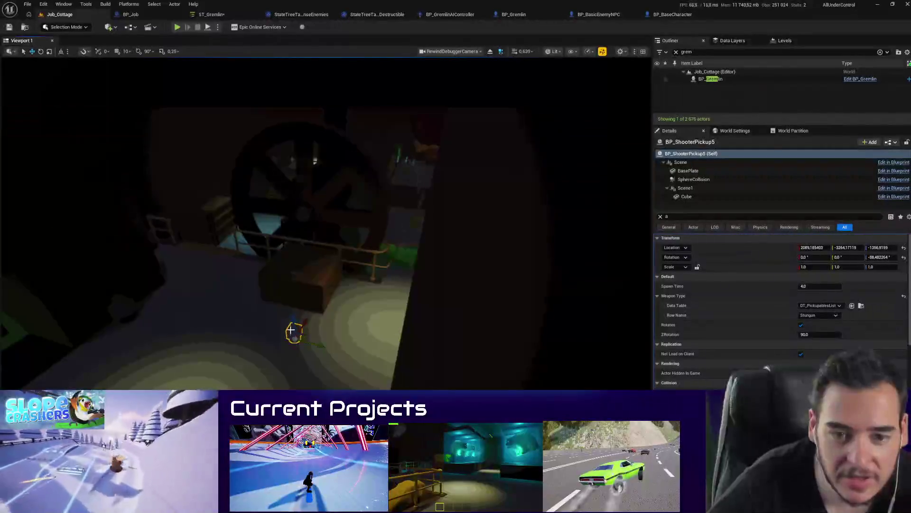
{"action": "mouse_move", "coordinate": [292, 299]}
{"action": "left_mouse_down"}
{"action": "mouse_move", "coordinate": [294, 224]}
{"action": "mouse_move", "coordinate": [291, 360]}
{"action": "mouse_move", "coordinate": [275, 290]}
{"action": "mouse_move", "coordinate": [269, 320]}
{"action": "mouse_move", "coordinate": [329, 339]}
{"action": "left_mouse_up"}
{"action": "key", "text": "f"}
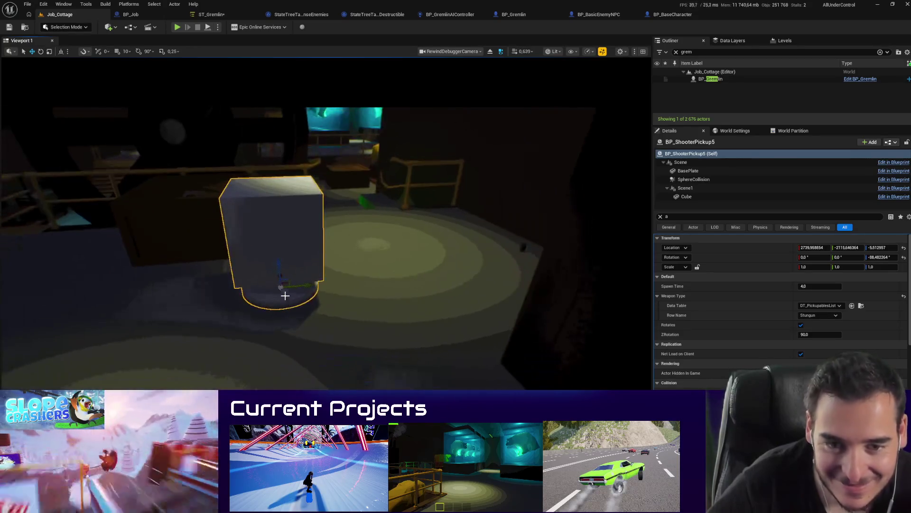
{"action": "key", "text": "g"}
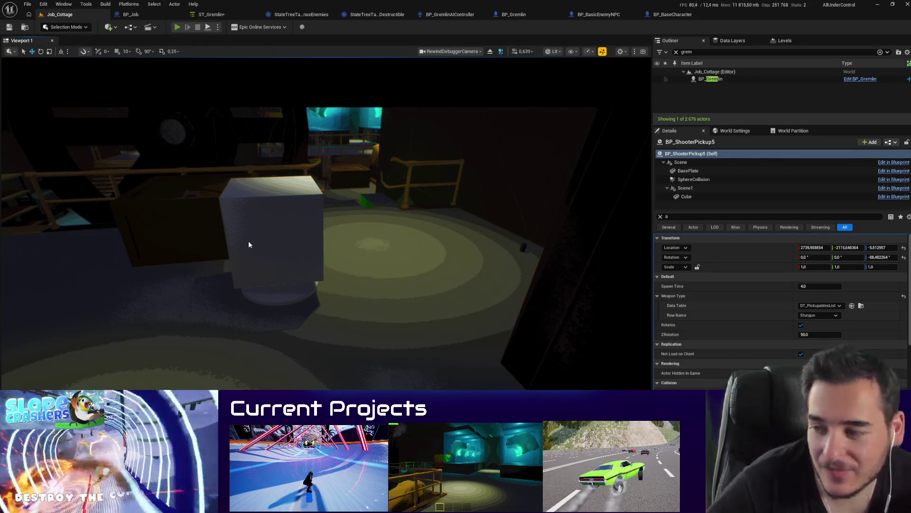
{"action": "key", "text": "alt+p"}
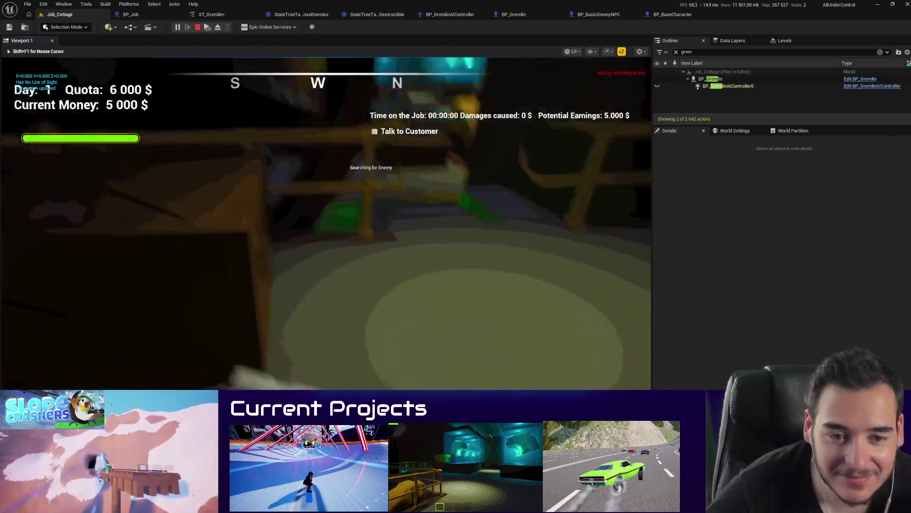
Step: Buy the shotgun and toggle the game view to wireframe and back
{"action": "key", "text": "f"}
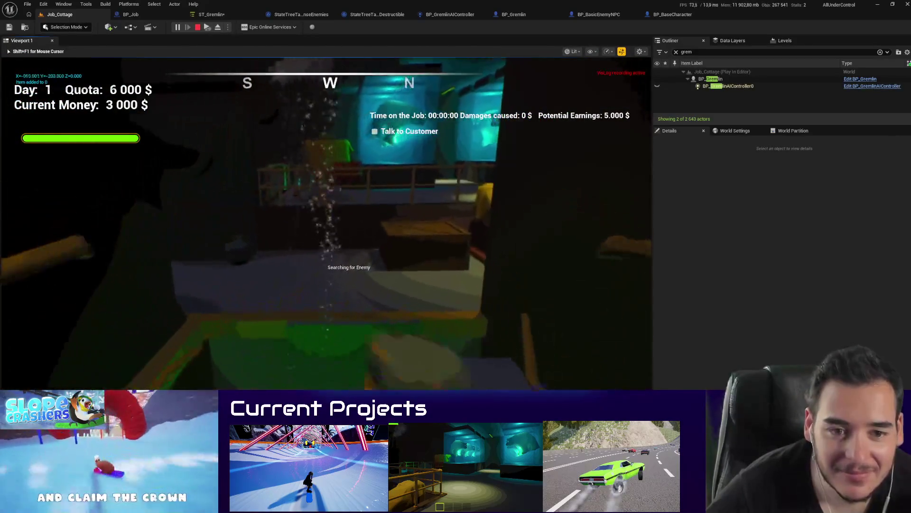
{"action": "key", "text": "w"}
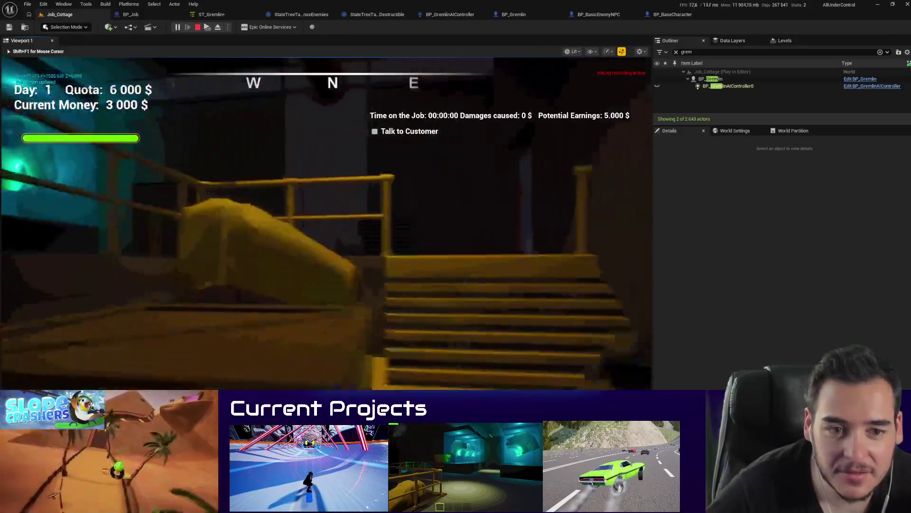
{"action": "key", "text": "F1"}
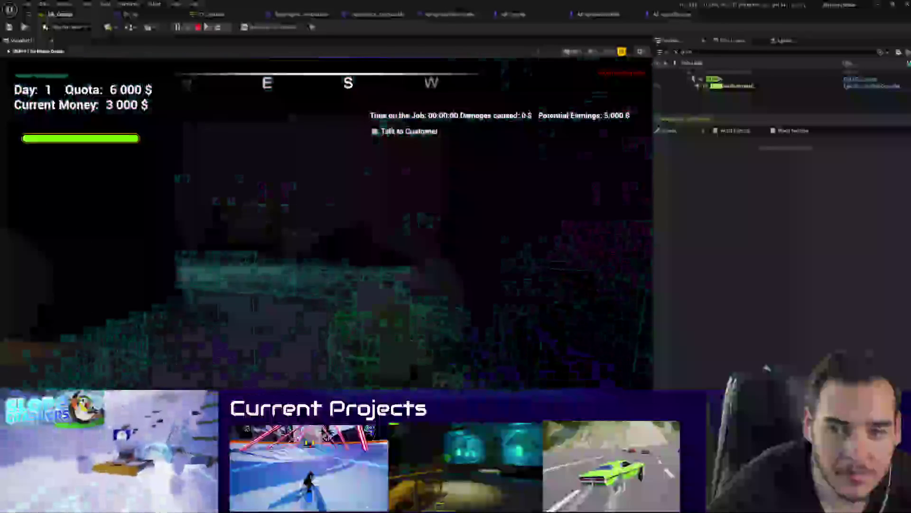
{"action": "key", "text": "F3"}
Step: Walk into the Gremlin's room, shoot it dead, and stop the play session
{"action": "key", "text": "w"}
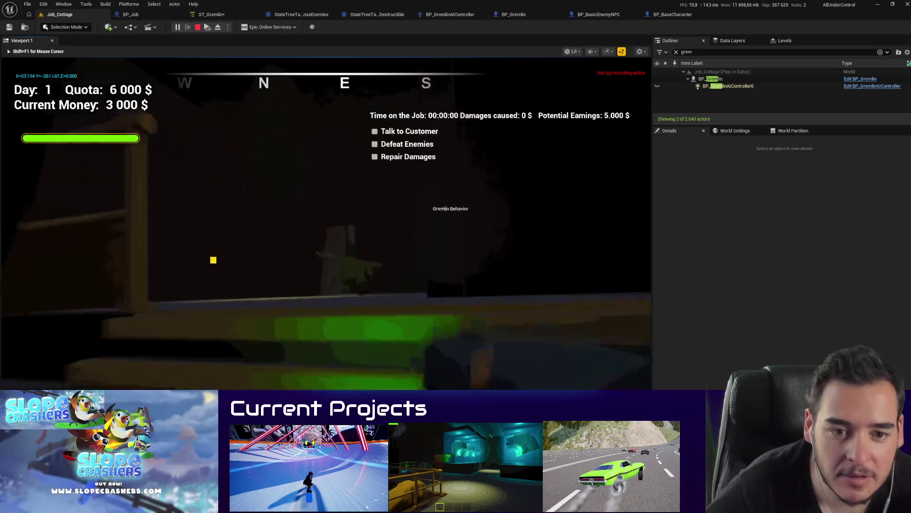
{"action": "key", "text": "w"}
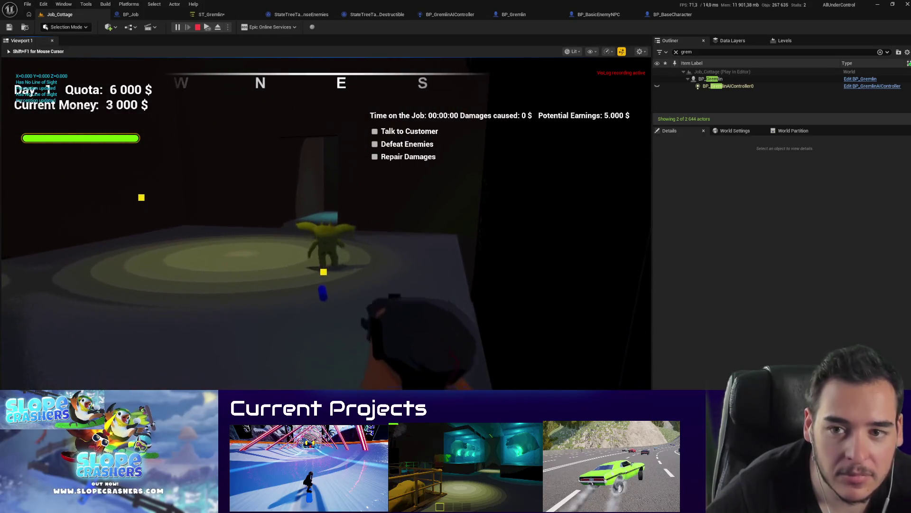
{"action": "key", "text": "s"}
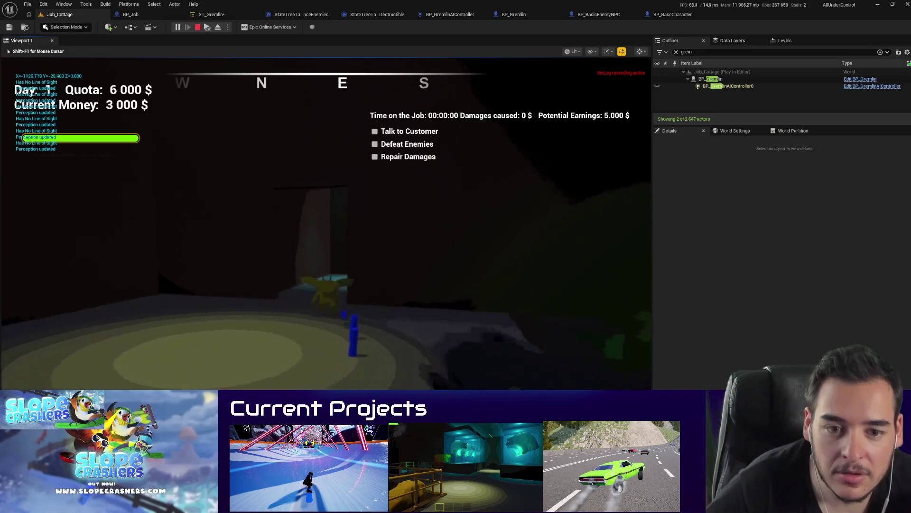
{"action": "key", "text": "w"}
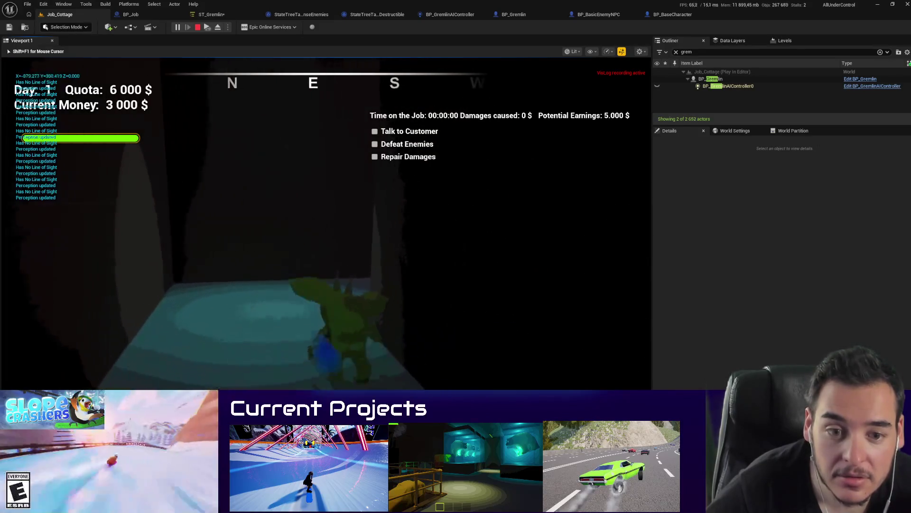
{"action": "left_click", "coordinate": [325, 223]}
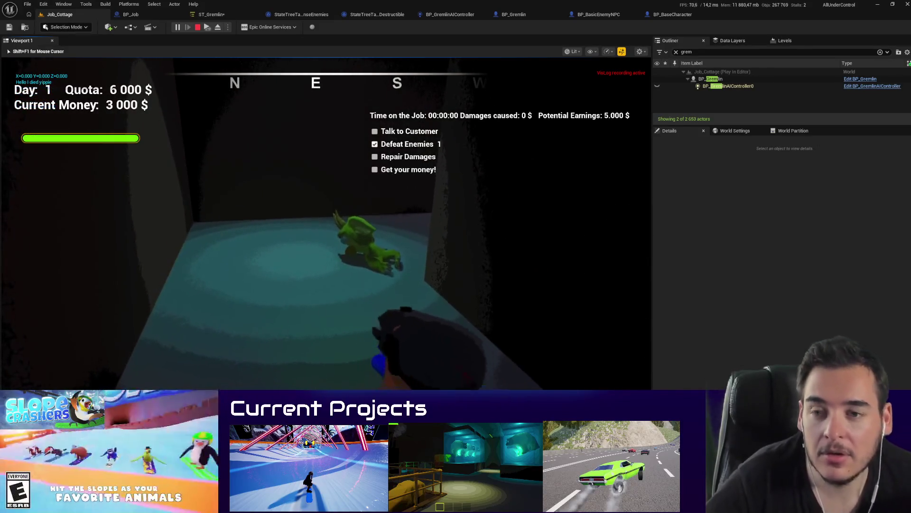
{"action": "key", "text": "Escape"}
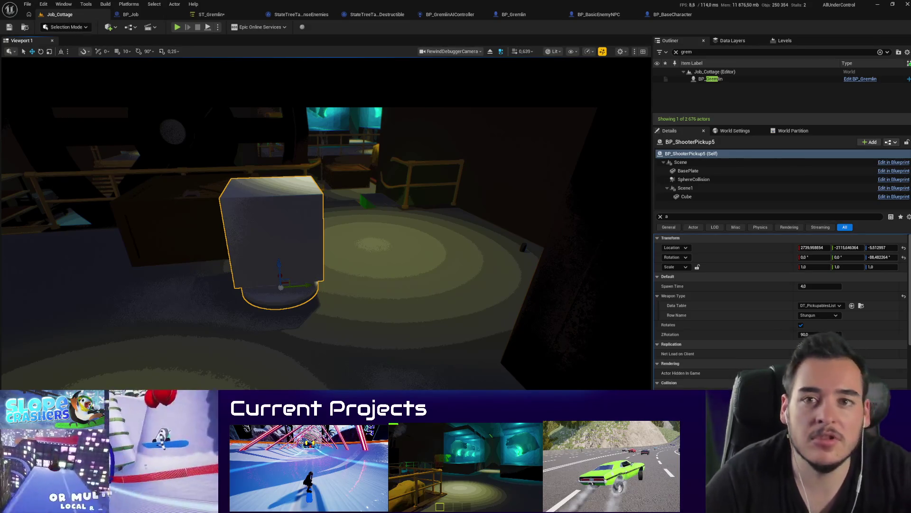
Step: Switch to BP_GremlinAIController to review its AIPerception sight, hearing and damage sense configs
{"action": "left_click", "coordinate": [447, 15]}
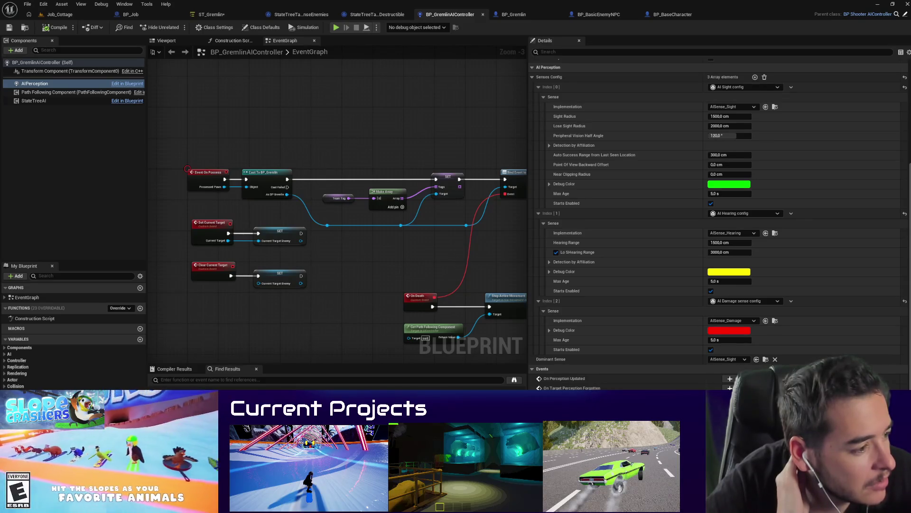
Step: Maximize the browser and scroll through the AI Perception damage forum thread
{"action": "key", "text": "alt+Tab"}
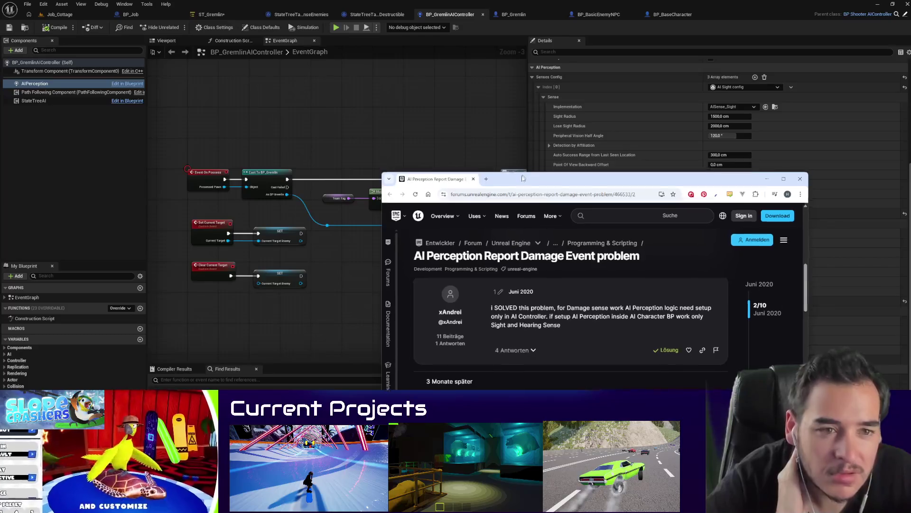
{"action": "key", "text": "super+Up"}
{"action": "scroll", "coordinate": [401, 198], "scroll_direction": "down", "scroll_amount": 2}
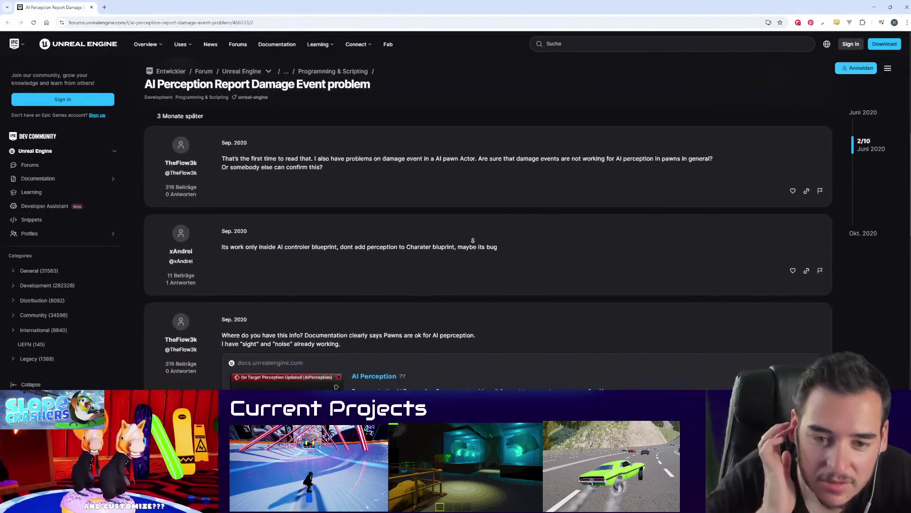
{"action": "scroll", "coordinate": [402, 294], "scroll_direction": "down", "scroll_amount": 1}
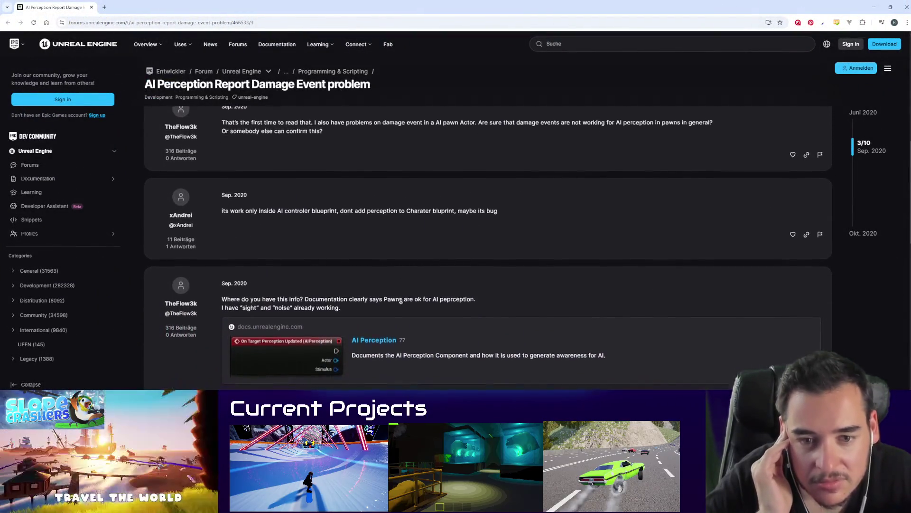
Step: Read the AI Damage section of the AI Perception docs, highlighting the damage event names, then return to Unreal
{"action": "key", "text": "ctrl+Tab"}
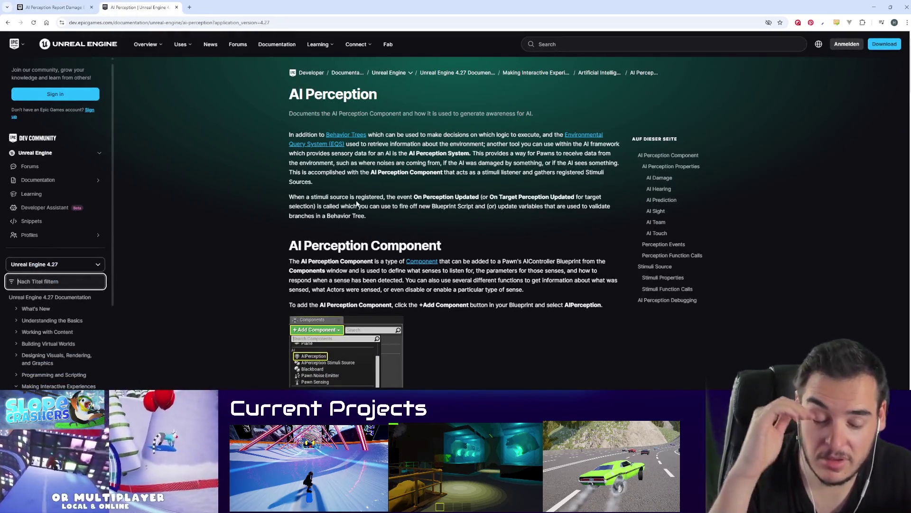
{"action": "scroll", "coordinate": [356, 208], "scroll_direction": "down", "scroll_amount": 2}
{"action": "scroll", "coordinate": [271, 340], "scroll_direction": "down", "scroll_amount": 1}
{"action": "scroll", "coordinate": [267, 358], "scroll_direction": "down", "scroll_amount": 3}
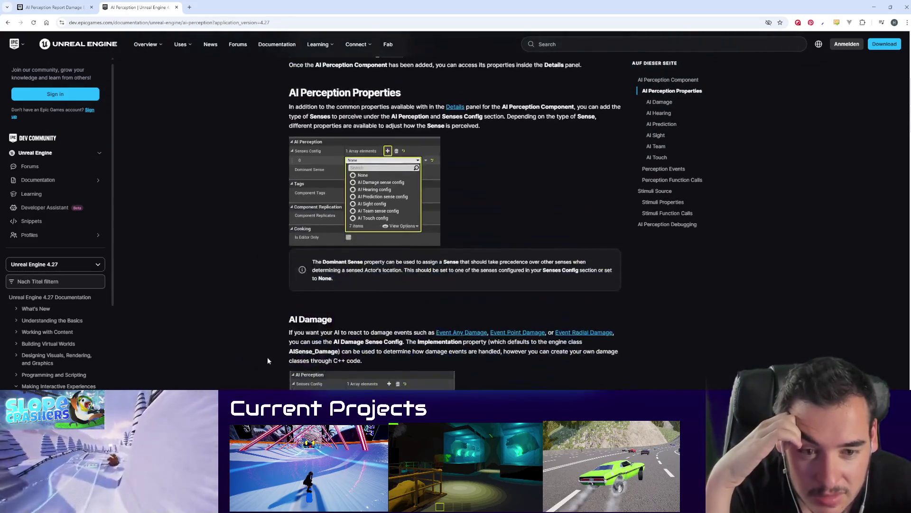
{"action": "scroll", "coordinate": [257, 342], "scroll_direction": "down", "scroll_amount": 1}
{"action": "left_click_drag", "start_coordinate": [305, 313], "coordinate": [625, 310]}
{"action": "left_click", "coordinate": [426, 311]}
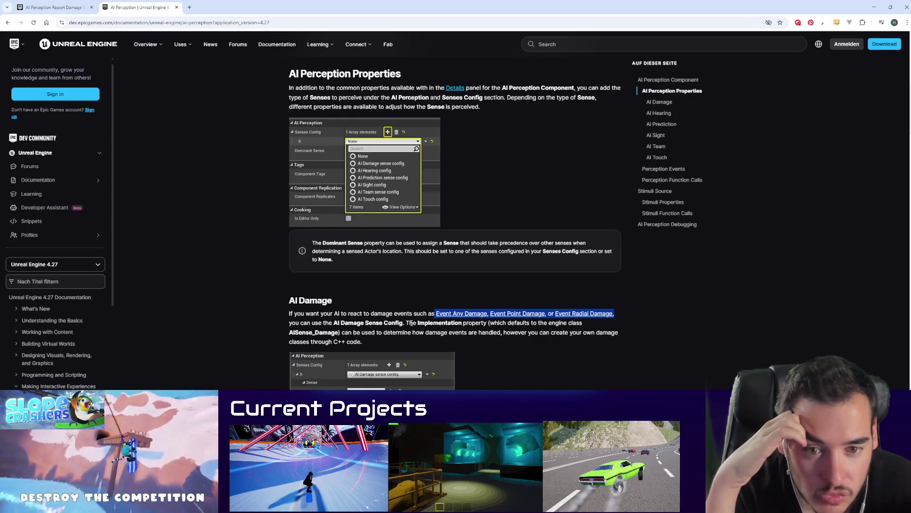
{"action": "key", "text": "alt+Tab"}
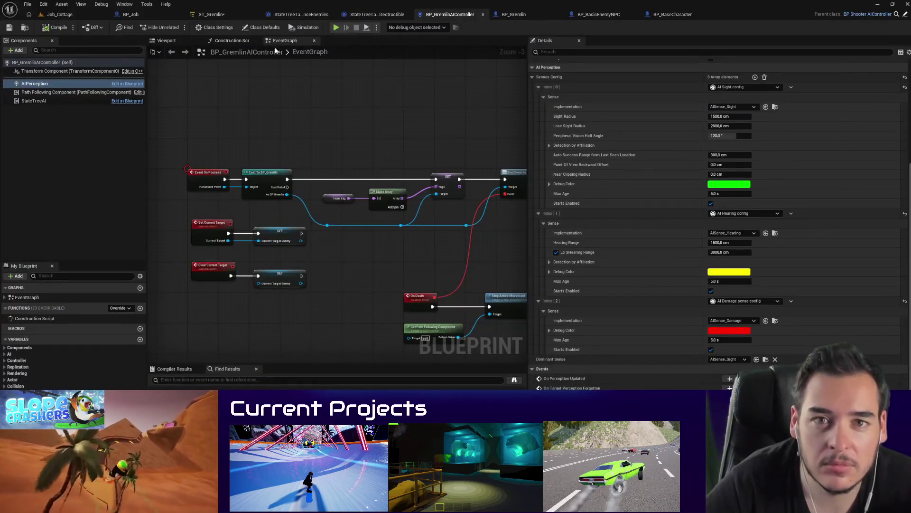
Step: Widen the graph panel and locate the Parent: AnyDamage node in BP_BasicEnemyNPC
{"action": "left_click_drag", "start_coordinate": [527, 120], "coordinate": [681, 120]}
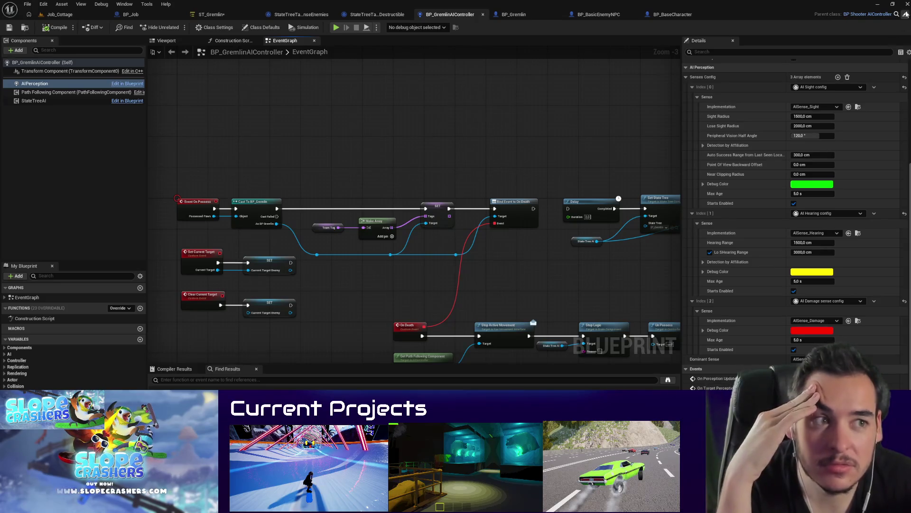
{"action": "left_click", "coordinate": [602, 15]}
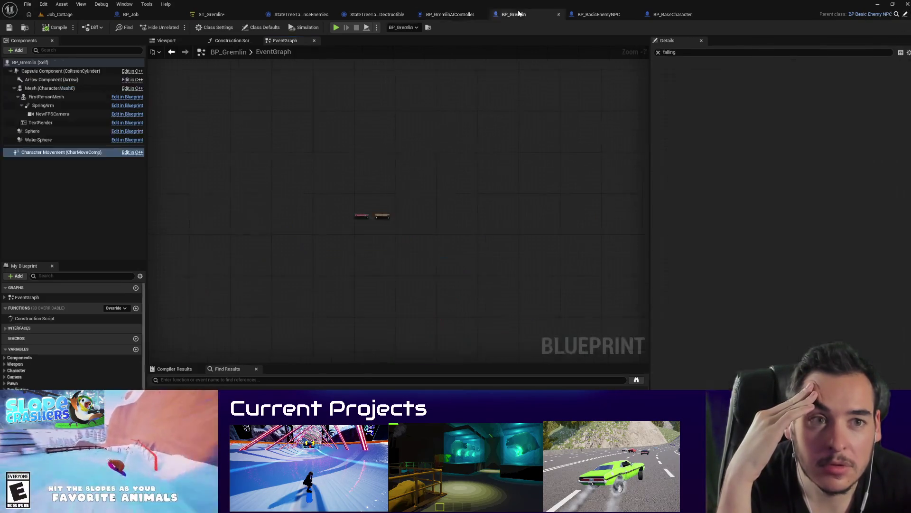
{"action": "scroll", "coordinate": [468, 200], "scroll_direction": "down", "scroll_amount": 7}
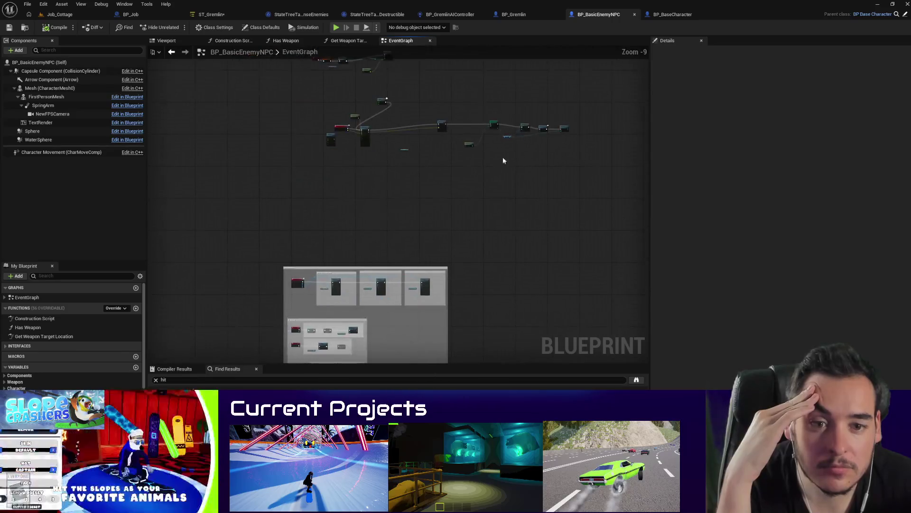
{"action": "key", "text": "ctrl+f"}
{"action": "type", "text": "damage"}
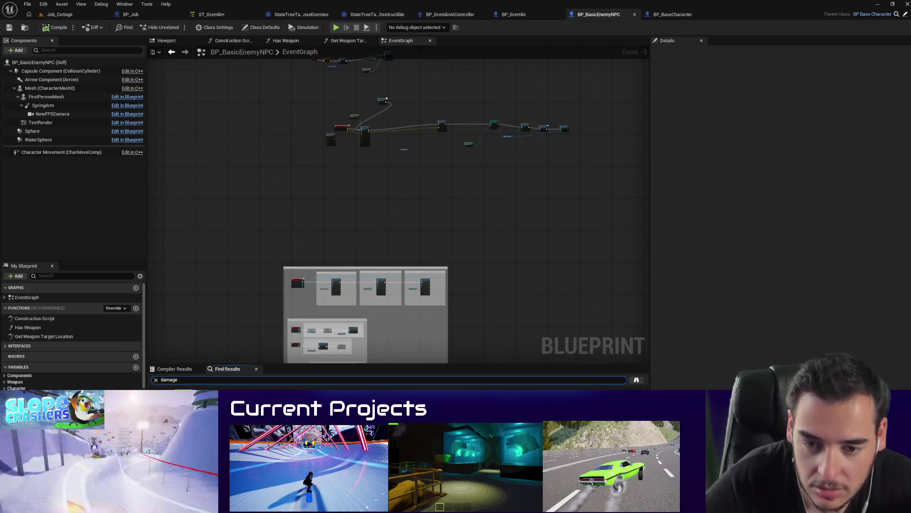
{"action": "key", "text": "Return"}
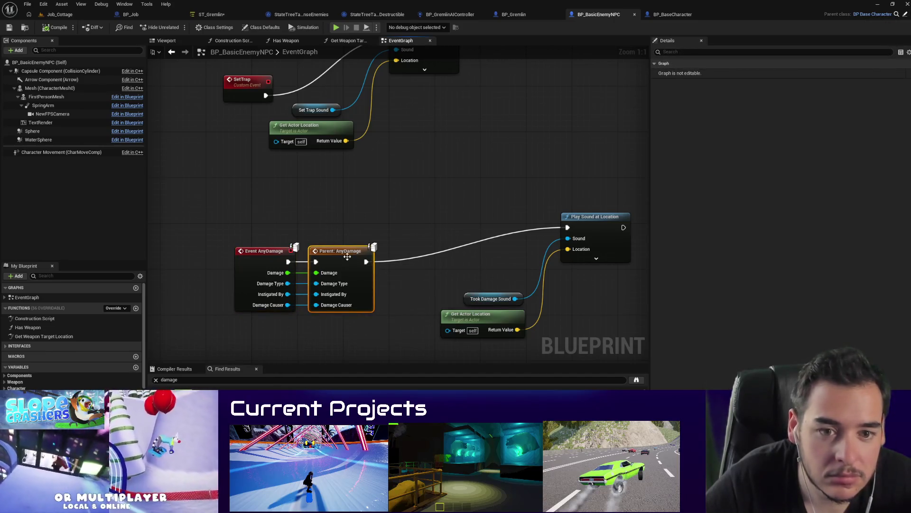
Step: Search BP_BaseCharacter for 'damage' and jump to Event AnyDamage, revealing the Branch and Die nodes
{"action": "left_click", "coordinate": [906, 15]}
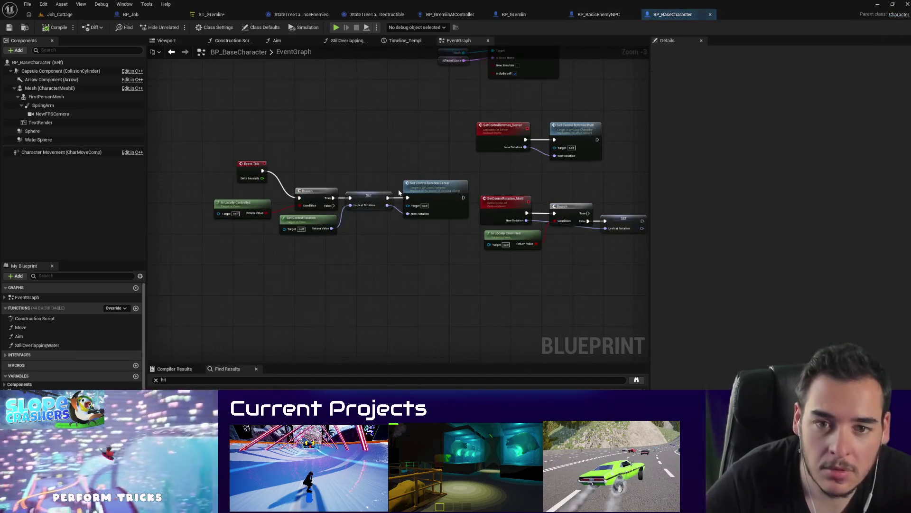
{"action": "key", "text": "ctrl+f"}
{"action": "type", "text": "damage"}
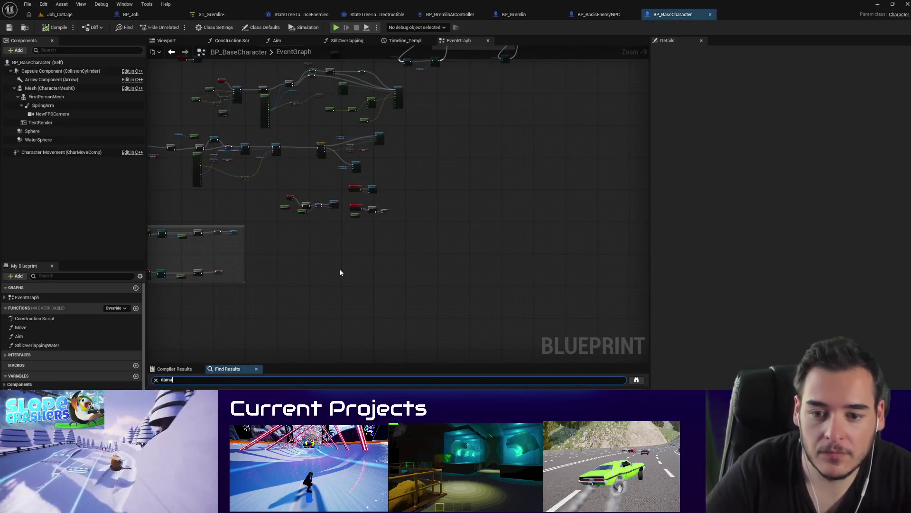
{"action": "left_click", "coordinate": [180, 394]}
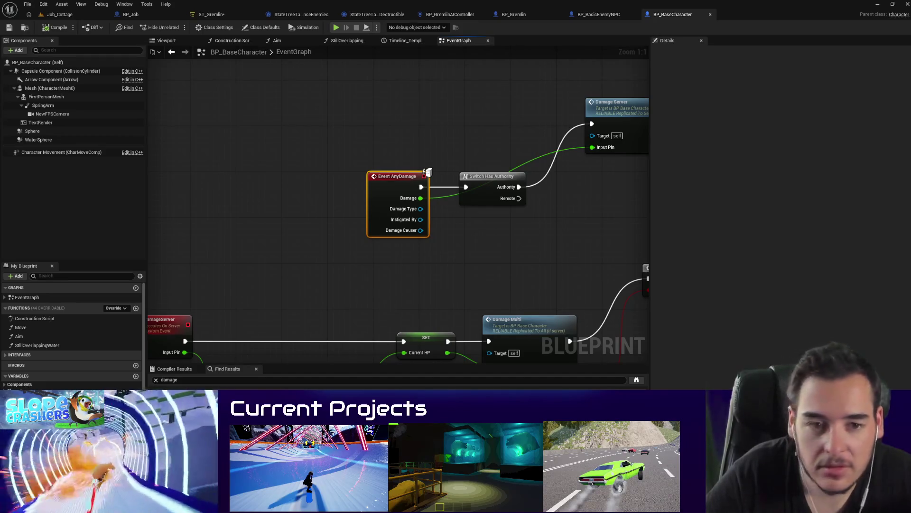
{"action": "mouse_move", "coordinate": [460, 239]}
{"action": "left_mouse_down"}
{"action": "mouse_move", "coordinate": [543, 234]}
{"action": "mouse_move", "coordinate": [470, 222]}
{"action": "left_mouse_up"}
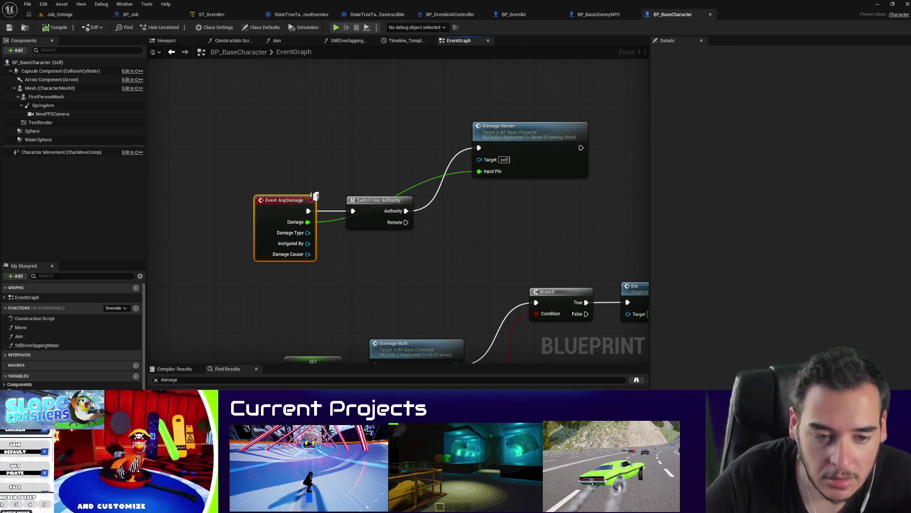
Step: Scroll through the AI Damage properties table and AI Hearing section, then return to Unreal
{"action": "key", "text": "alt+Tab"}
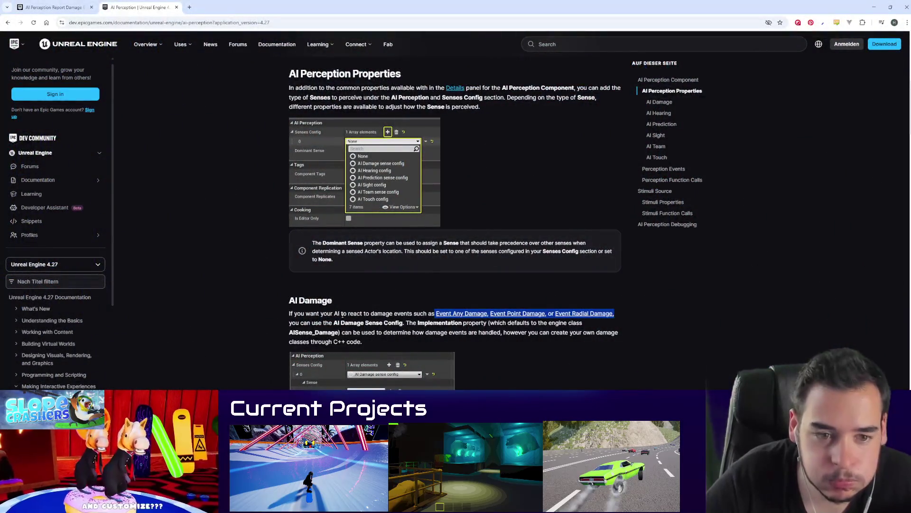
{"action": "scroll", "coordinate": [279, 317], "scroll_direction": "down", "scroll_amount": 2}
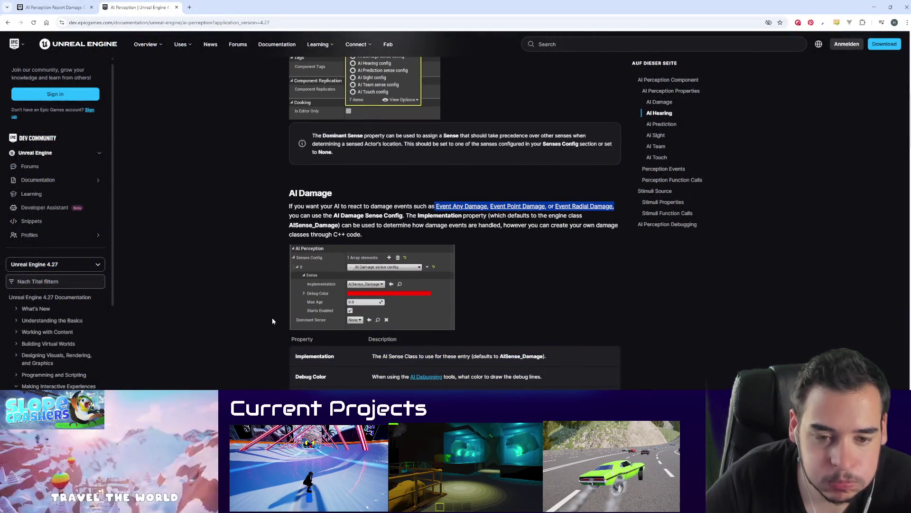
{"action": "middle_click", "coordinate": [272, 320]}
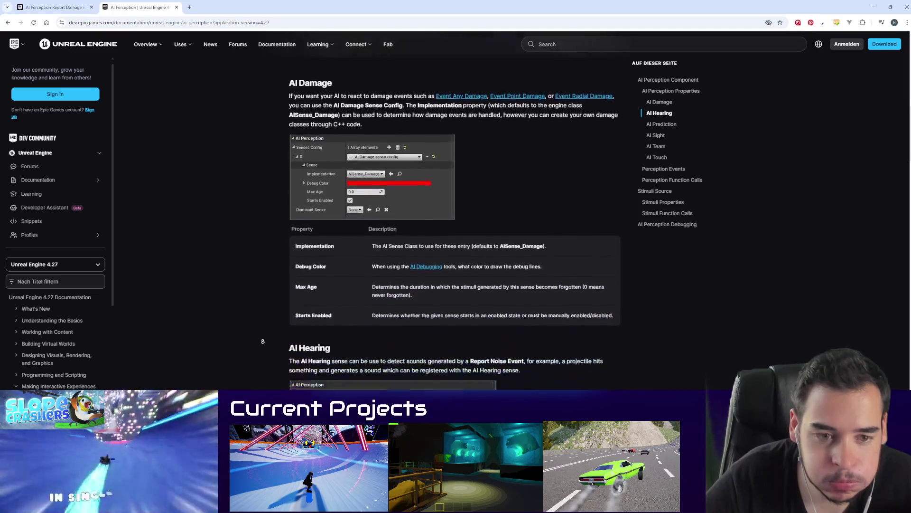
{"action": "middle_click", "coordinate": [260, 342]}
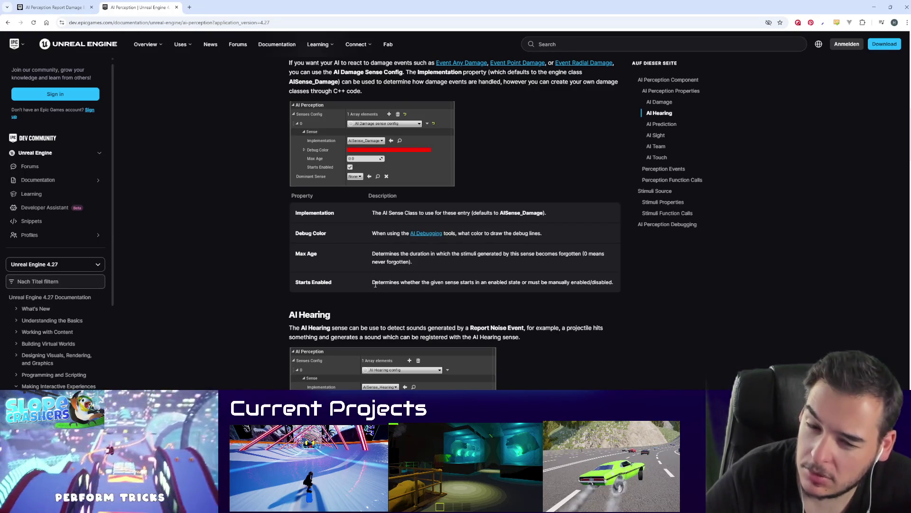
{"action": "key", "text": "alt+Tab"}
{"action": "key", "text": "alt+Tab"}
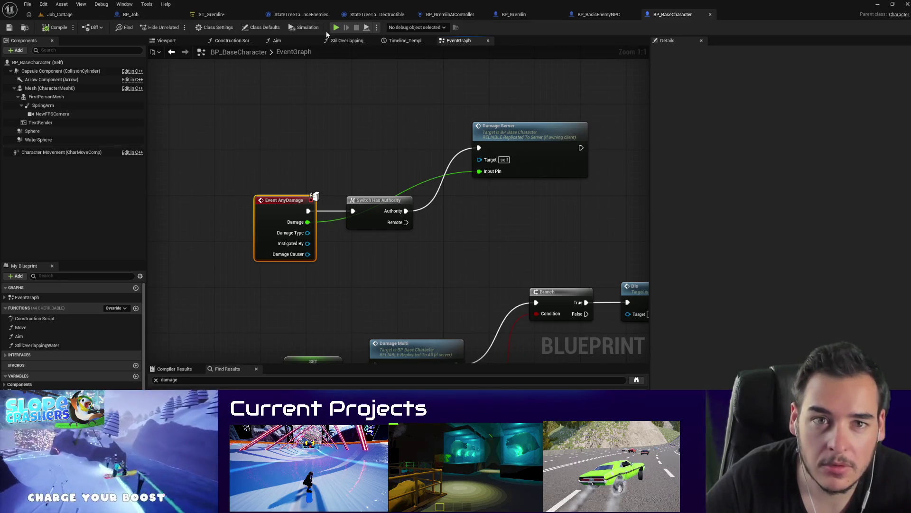
{"action": "left_click", "coordinate": [458, 15]}
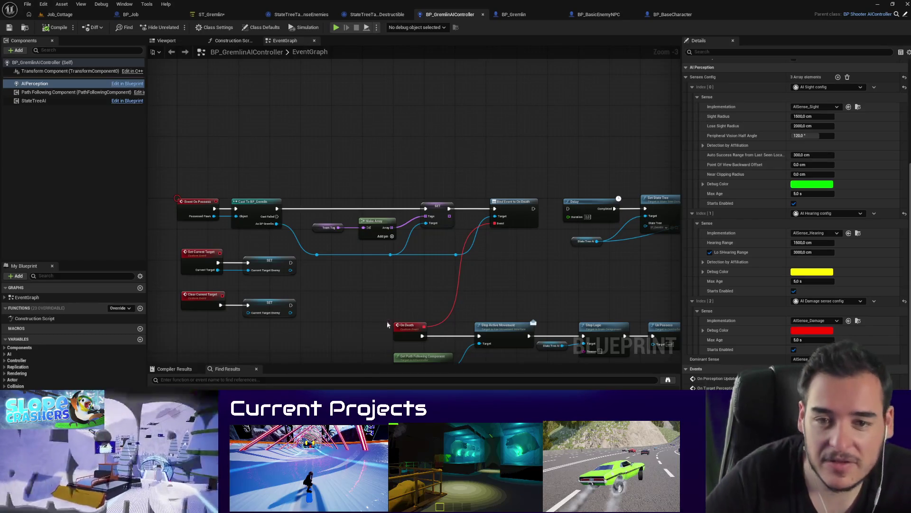
{"action": "left_click", "coordinate": [656, 17]}
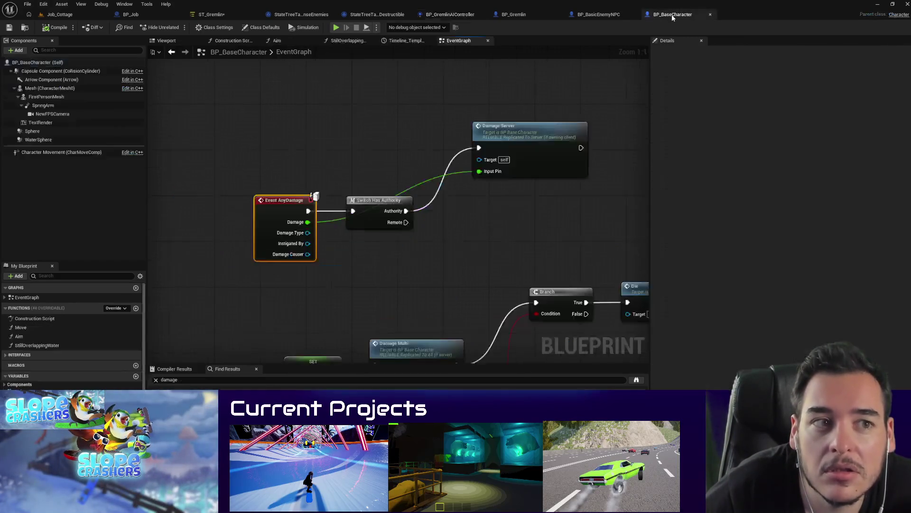
Step: Add a Report Damage Event node with Self as Damaged Actor and Damage as Damage Amount
{"action": "right_click", "coordinate": [432, 258]}
{"action": "type", "text": "report dama"}
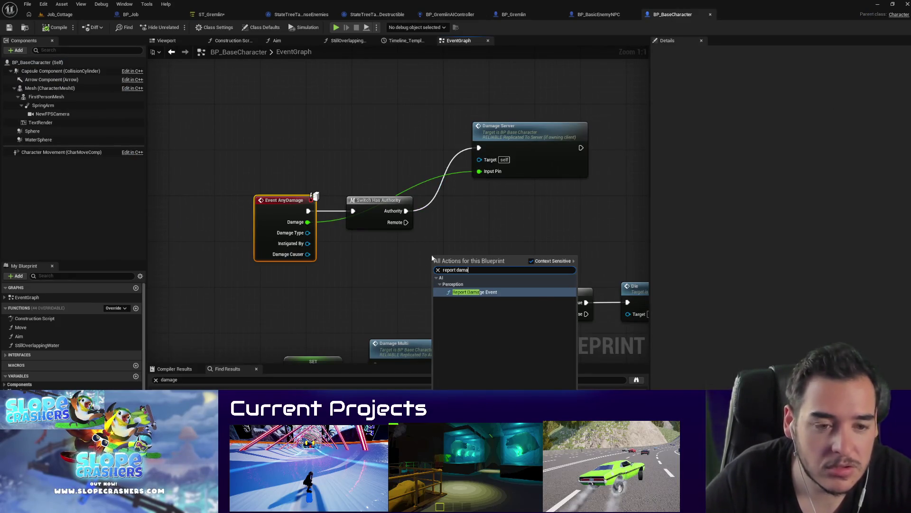
{"action": "key", "text": "Return"}
{"action": "left_click_drag", "start_coordinate": [490, 271], "coordinate": [502, 225]}
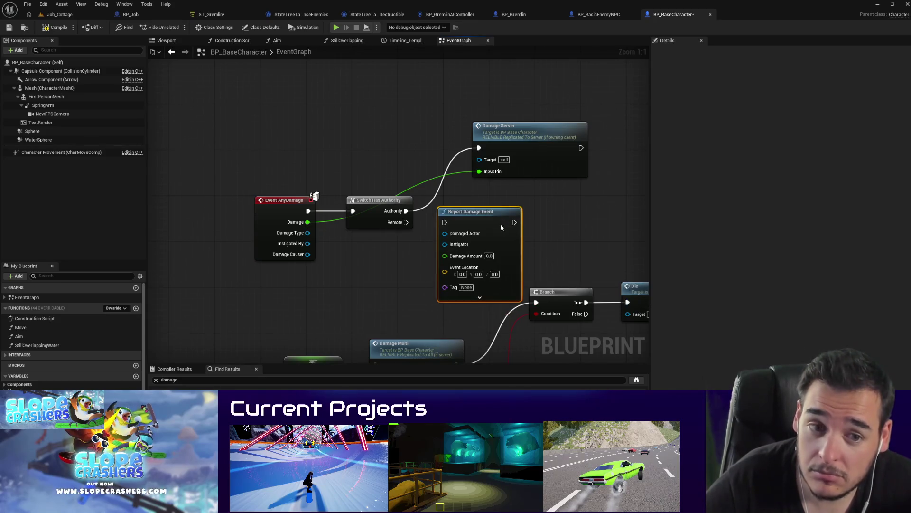
{"action": "mouse_move", "coordinate": [445, 233]}
{"action": "left_mouse_down"}
{"action": "mouse_move", "coordinate": [415, 265]}
{"action": "mouse_move", "coordinate": [403, 236]}
{"action": "left_mouse_up"}
{"action": "type", "text": "self"}
{"action": "key", "text": "Return"}
{"action": "mouse_move", "coordinate": [467, 249]}
{"action": "left_mouse_down"}
{"action": "mouse_move", "coordinate": [335, 259]}
{"action": "mouse_move", "coordinate": [306, 245]}
{"action": "left_mouse_up"}
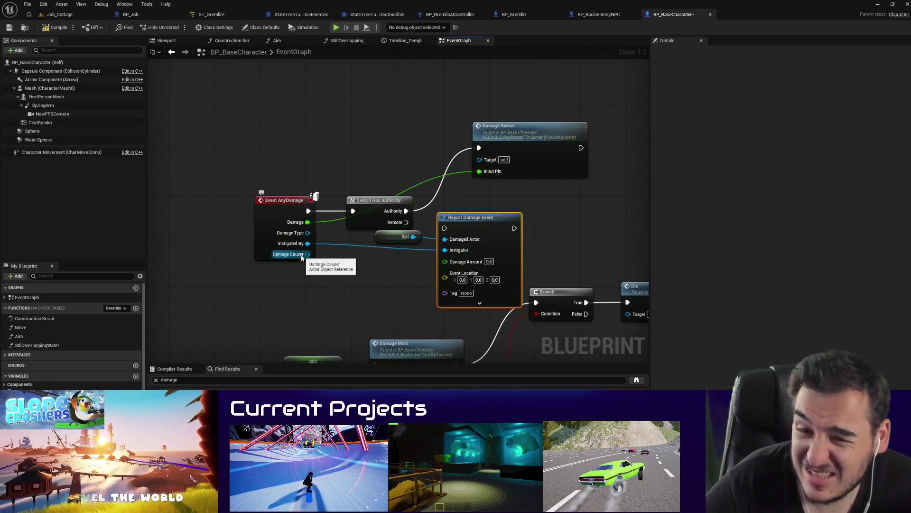
{"action": "left_click_drag", "start_coordinate": [308, 222], "coordinate": [445, 261]}
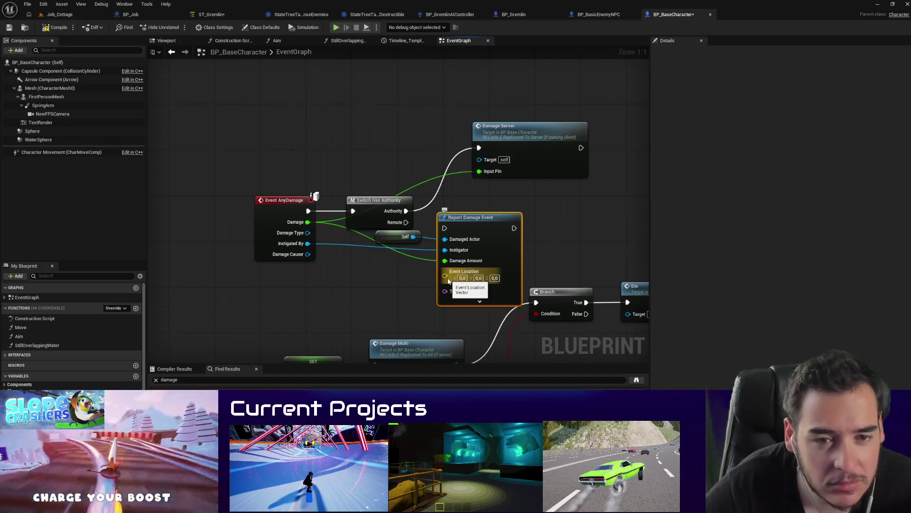
Step: Feed Get Actor Location into Event Location, run it after Damage Server, and wire Instigated By to Instigator
{"action": "left_click_drag", "start_coordinate": [445, 277], "coordinate": [323, 293]}
{"action": "type", "text": "get actor loca"}
{"action": "left_click", "coordinate": [354, 329]}
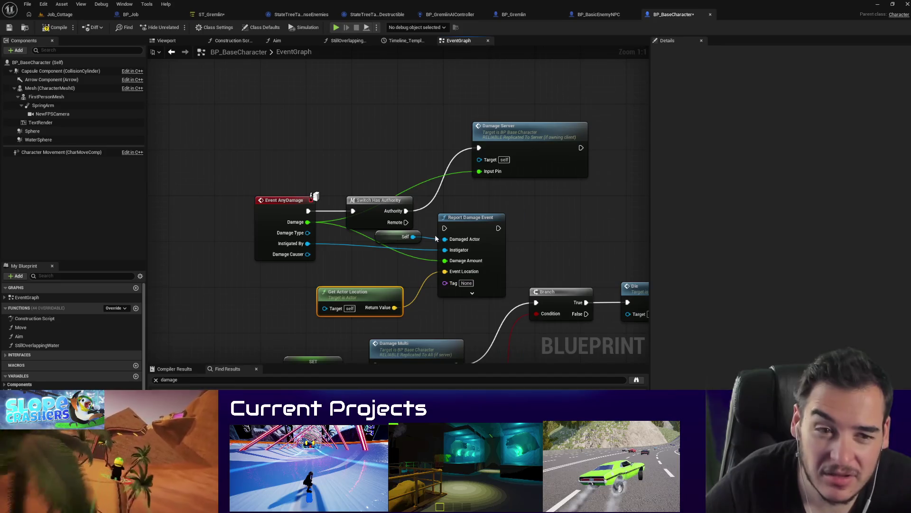
{"action": "mouse_move", "coordinate": [581, 147]}
{"action": "left_mouse_down"}
{"action": "mouse_move", "coordinate": [529, 201]}
{"action": "mouse_move", "coordinate": [468, 211]}
{"action": "mouse_move", "coordinate": [439, 223]}
{"action": "mouse_move", "coordinate": [447, 229]}
{"action": "left_mouse_up"}
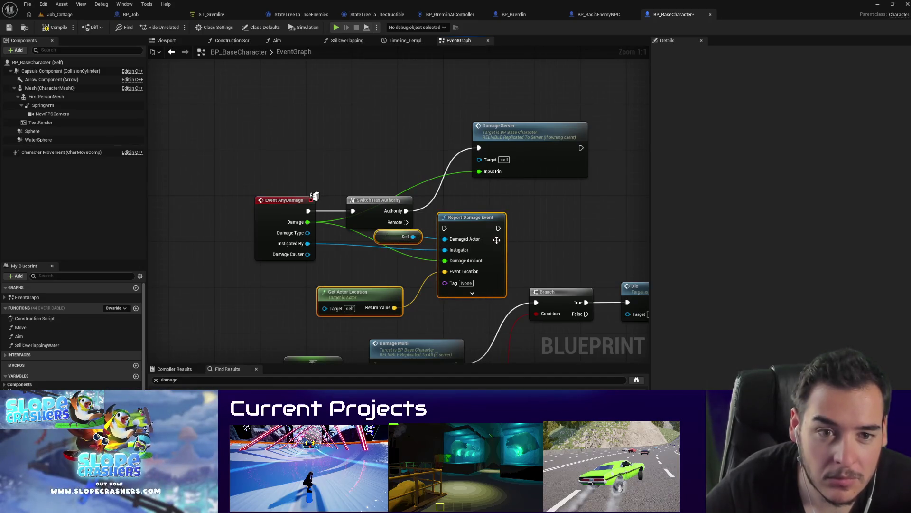
{"action": "key", "text": "Delete"}
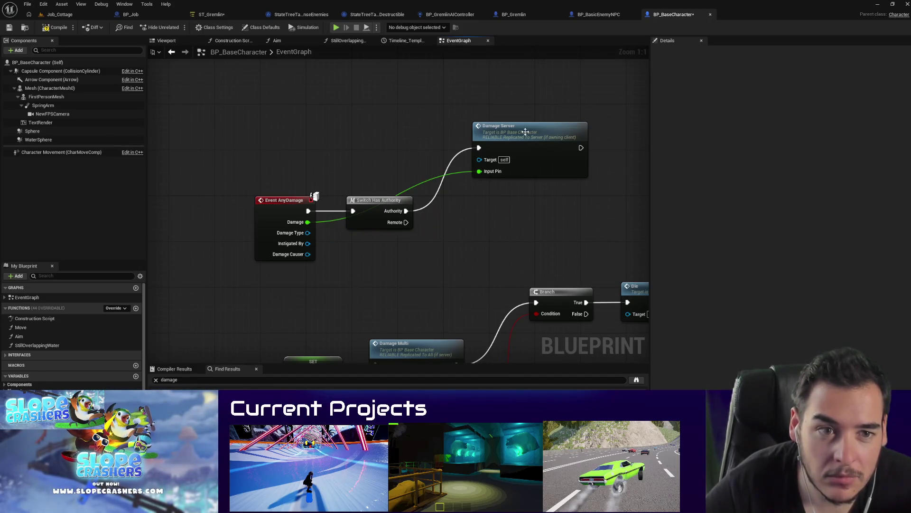
{"action": "key", "text": "ctrl+z"}
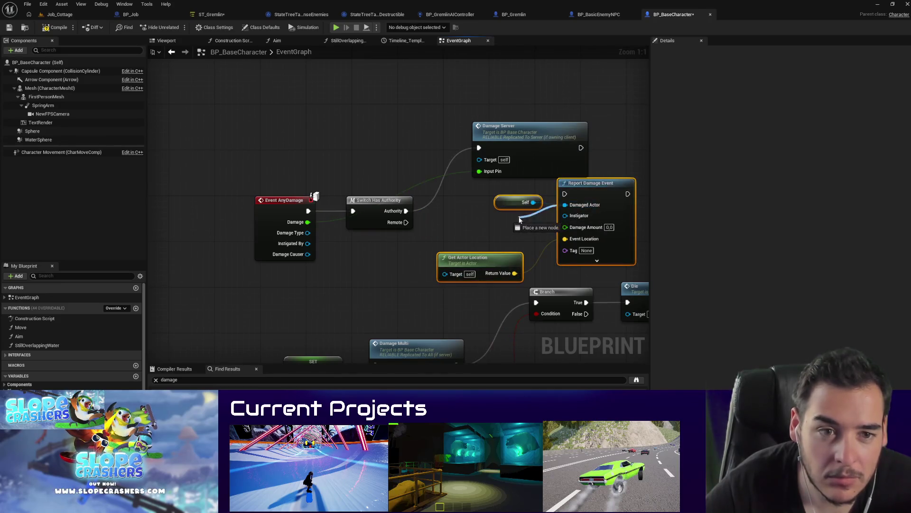
{"action": "mouse_move", "coordinate": [577, 194]}
{"action": "left_mouse_down"}
{"action": "mouse_move", "coordinate": [657, 171]}
{"action": "mouse_move", "coordinate": [582, 152]}
{"action": "left_mouse_up"}
{"action": "left_click_drag", "start_coordinate": [421, 135], "coordinate": [553, 150]}
{"action": "left_click_drag", "start_coordinate": [619, 158], "coordinate": [242, 226]}
{"action": "left_click_drag", "start_coordinate": [420, 227], "coordinate": [296, 246]}
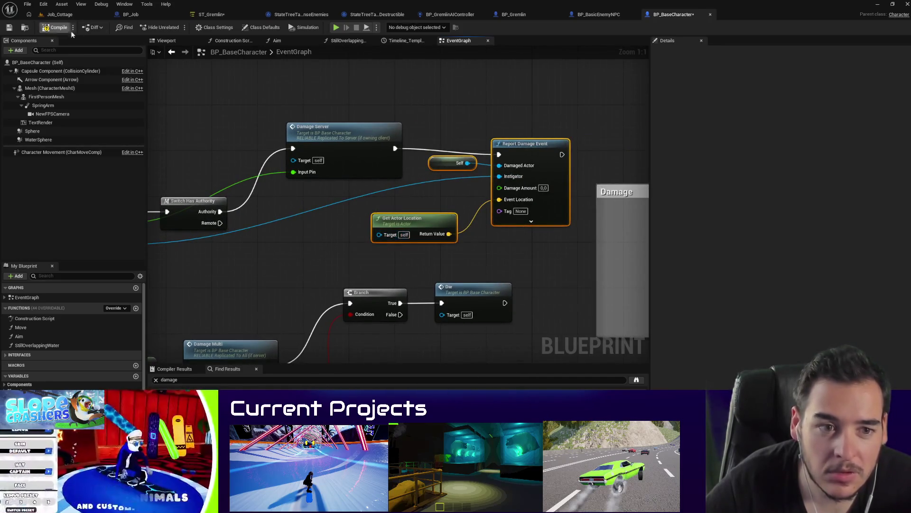
{"action": "mouse_move", "coordinate": [498, 178]}
{"action": "left_mouse_down"}
{"action": "mouse_move", "coordinate": [605, 190]}
{"action": "mouse_move", "coordinate": [202, 226]}
{"action": "left_mouse_up"}
Step: Compile BP_BaseCharacter and check the asset out for editing
{"action": "left_click", "coordinate": [59, 28]}
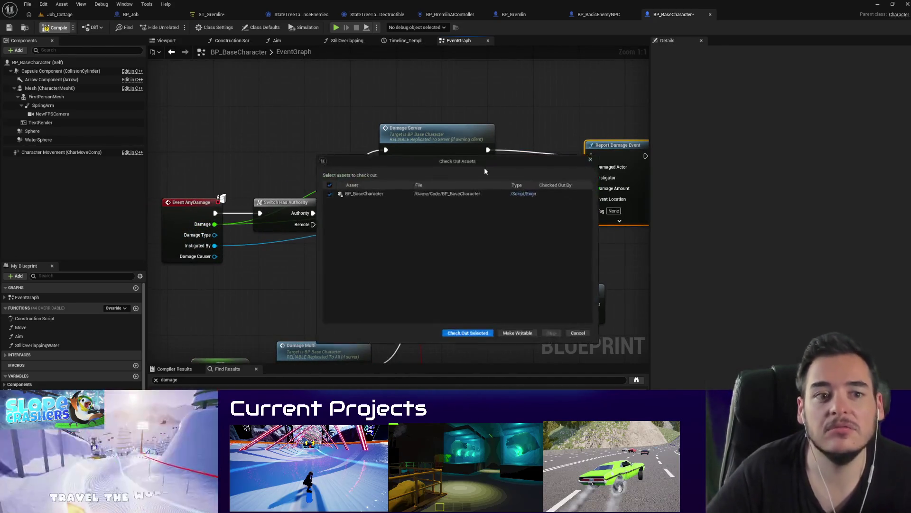
{"action": "left_click", "coordinate": [470, 333]}
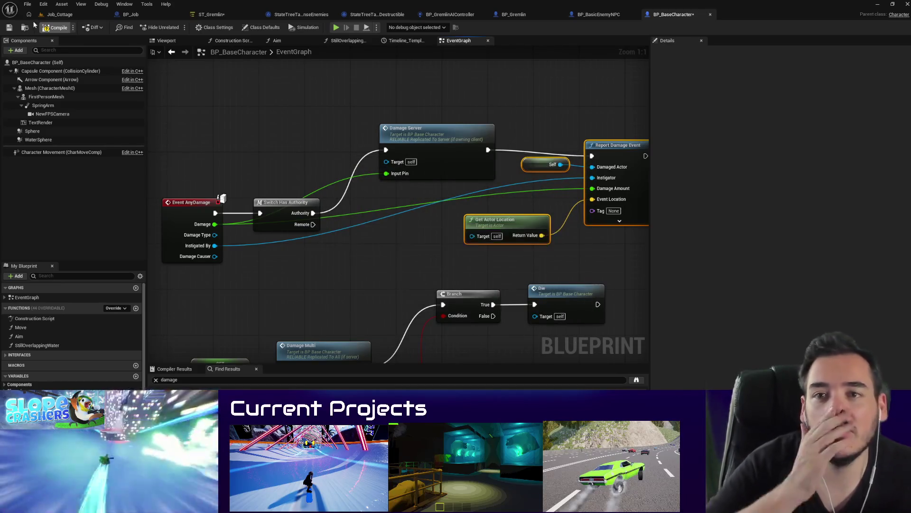
{"action": "left_click", "coordinate": [69, 16]}
Step: Play-test Job_Cottage, buying the Stun Gun with F and checking wireframe, then stop with Esc
{"action": "right_click", "coordinate": [155, 118]}
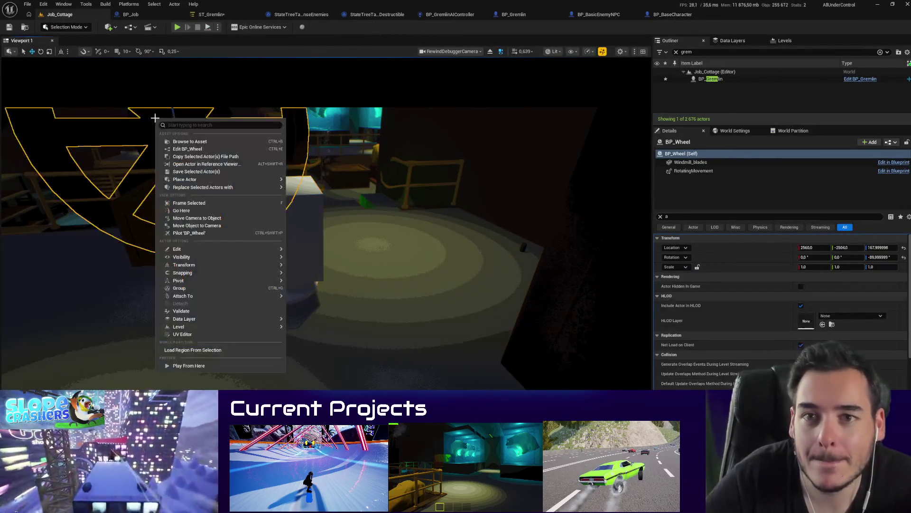
{"action": "key", "text": "Escape"}
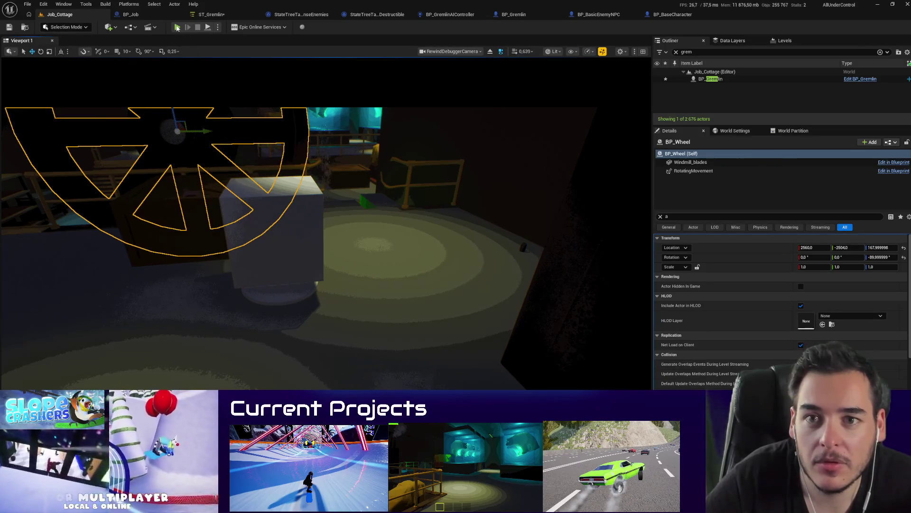
{"action": "left_click", "coordinate": [177, 27]}
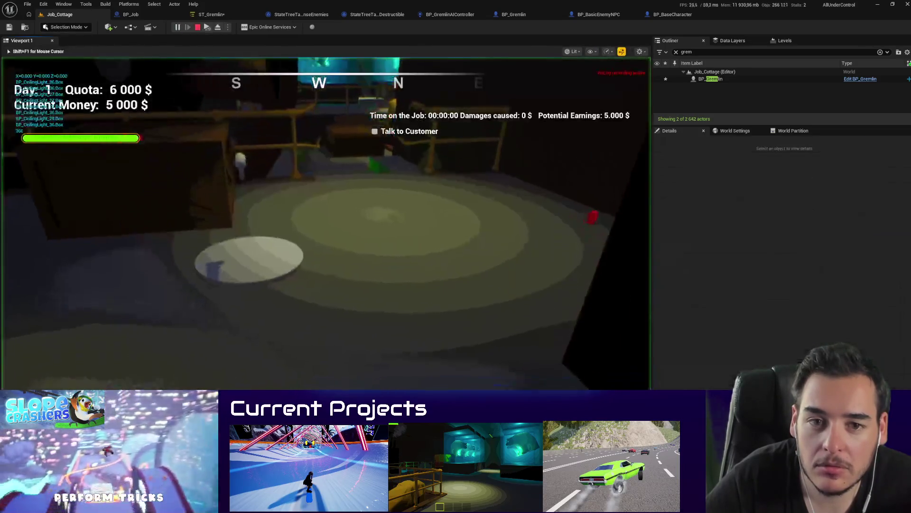
{"action": "key", "text": "f"}
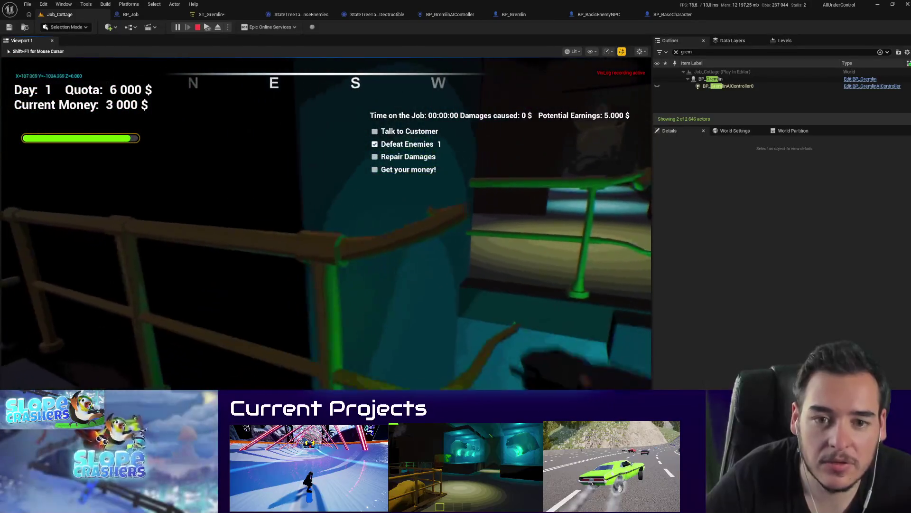
{"action": "key", "text": "F1"}
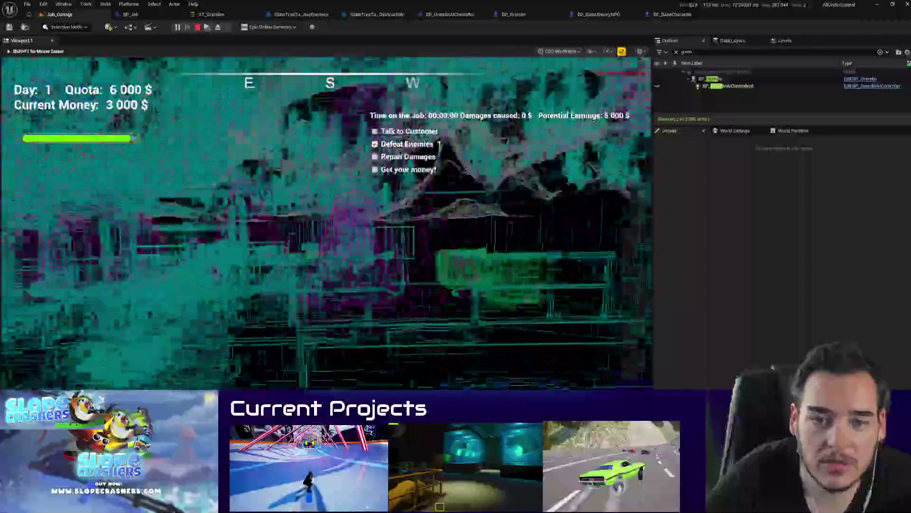
{"action": "key", "text": "Escape"}
{"action": "left_click", "coordinate": [231, 123]}
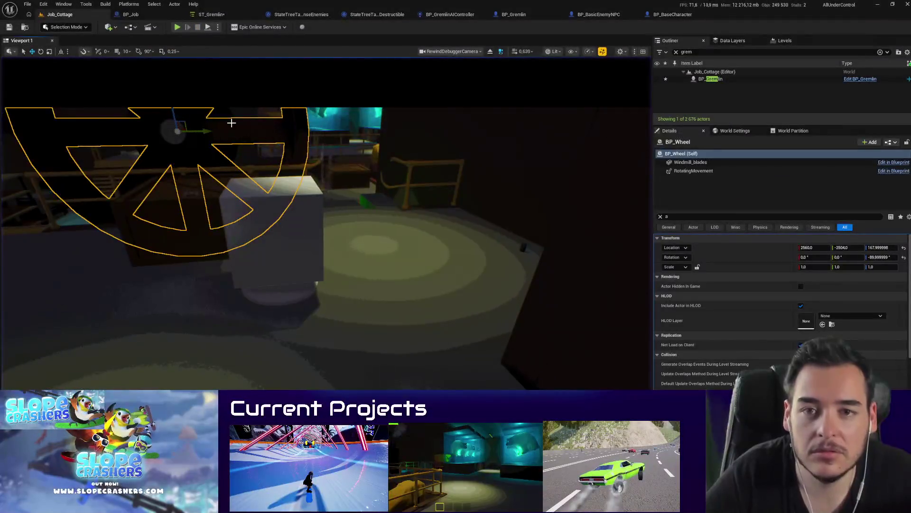
{"action": "left_click", "coordinate": [178, 30]}
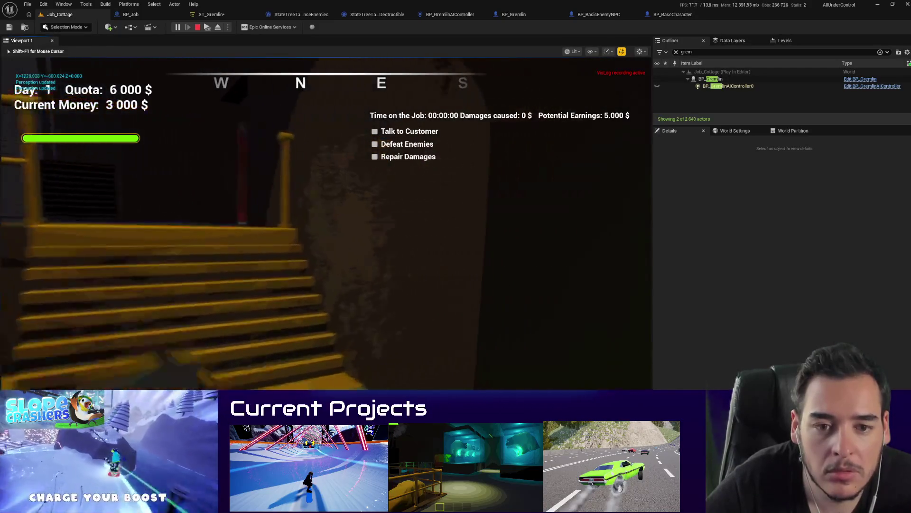
{"action": "key", "text": "F1"}
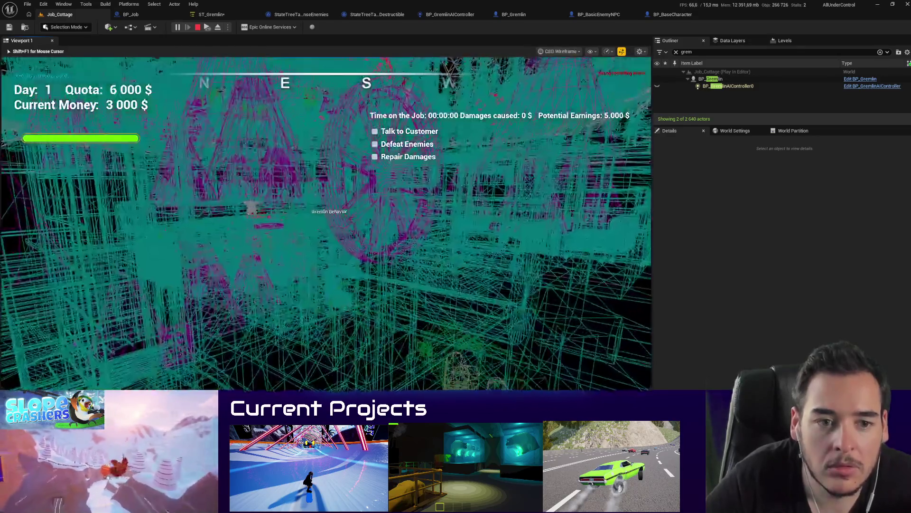
{"action": "key", "text": "F2"}
{"action": "key", "text": "F3"}
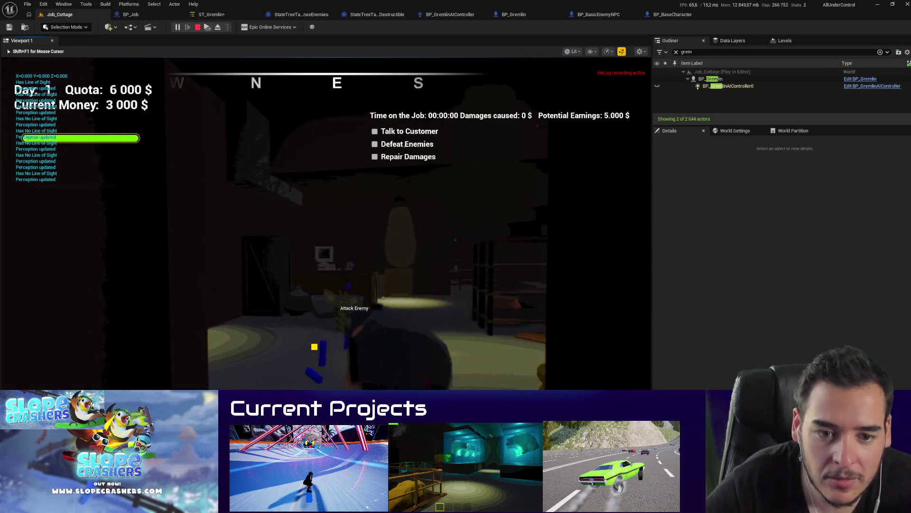
{"action": "key", "text": "Escape"}
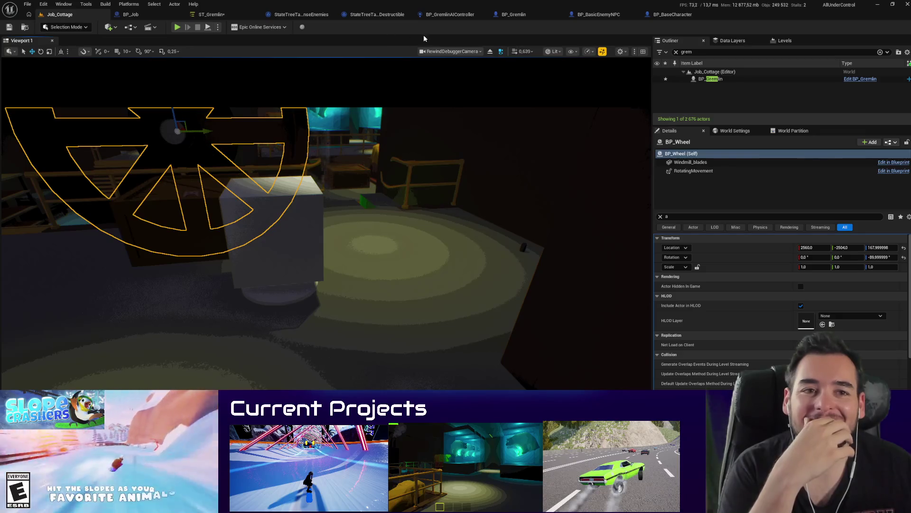
Step: Go to BP_BaseCharacter's damage graph and move Event AnyDamage and Switch Has Authority up
{"action": "left_click", "coordinate": [301, 15]}
{"action": "left_click", "coordinate": [377, 15]}
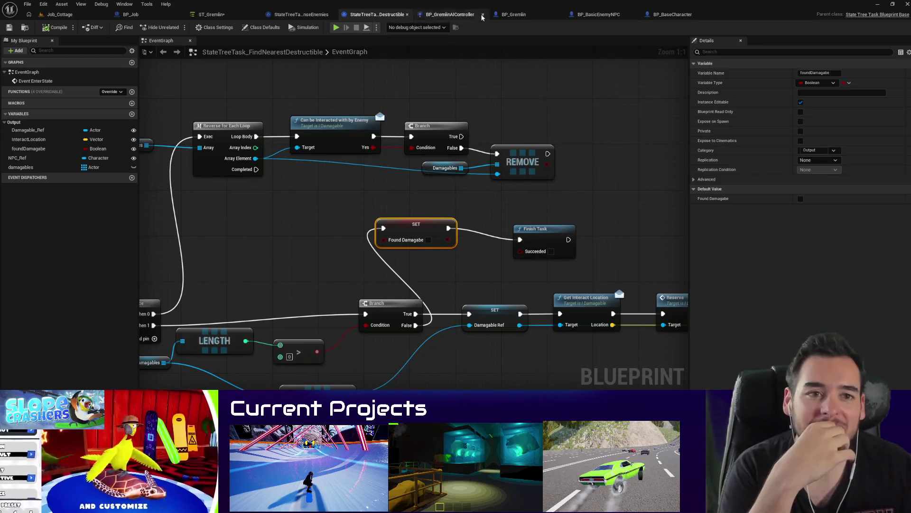
{"action": "left_click", "coordinate": [512, 14]}
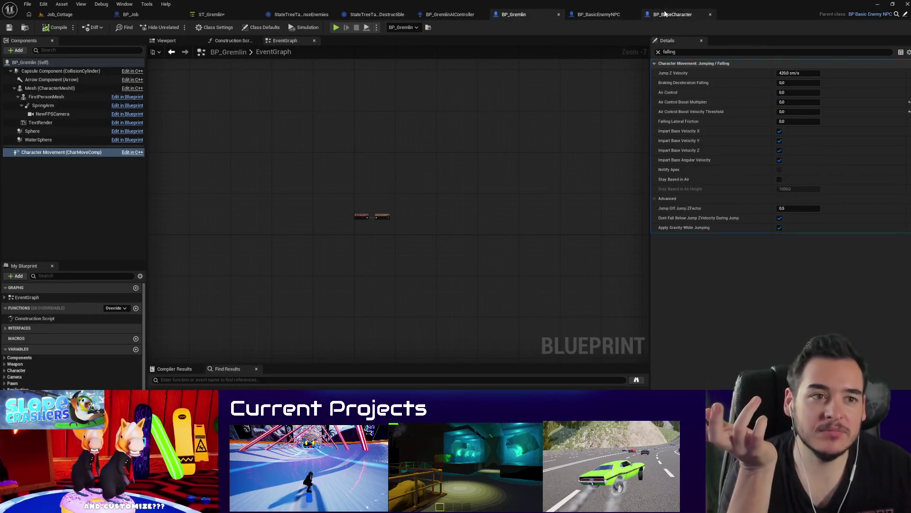
{"action": "left_click", "coordinate": [599, 14]}
{"action": "left_click", "coordinate": [672, 14]}
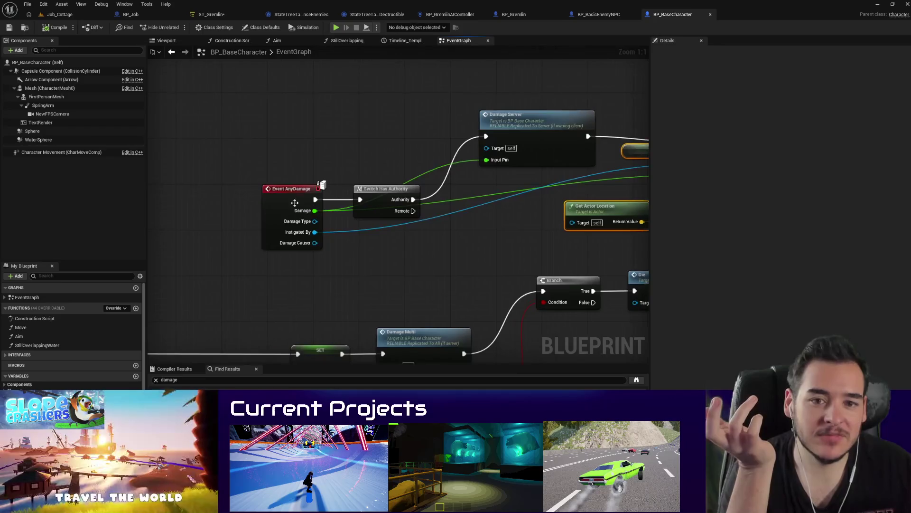
{"action": "left_click_drag", "start_coordinate": [291, 199], "coordinate": [238, 124]}
{"action": "left_click_drag", "start_coordinate": [384, 188], "coordinate": [372, 118]}
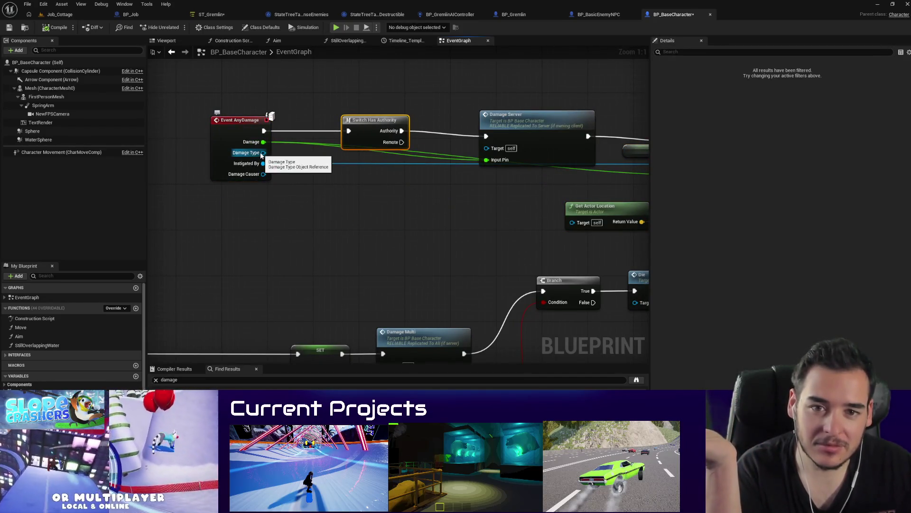
Step: Drive Event Location from Damage Causer's Get Actor Location, delete the old node, and compile
{"action": "left_click_drag", "start_coordinate": [264, 174], "coordinate": [310, 189]}
{"action": "type", "text": "get actor location"}
{"action": "key", "text": "Return"}
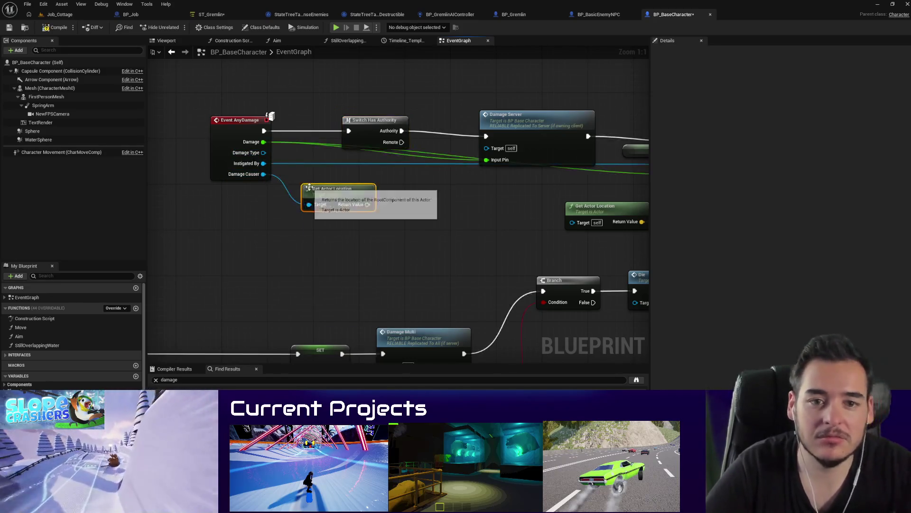
{"action": "mouse_move", "coordinate": [309, 186]}
{"action": "left_mouse_down"}
{"action": "mouse_move", "coordinate": [214, 194]}
{"action": "mouse_move", "coordinate": [340, 211]}
{"action": "left_mouse_up"}
{"action": "left_click_drag", "start_coordinate": [598, 194], "coordinate": [398, 231]}
{"action": "left_click", "coordinate": [546, 235]}
{"action": "key", "text": "Delete"}
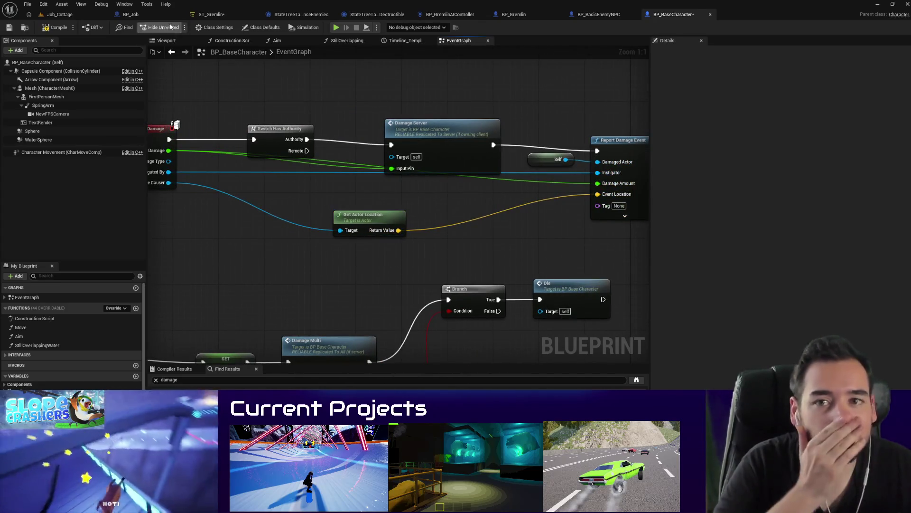
{"action": "left_click", "coordinate": [57, 27]}
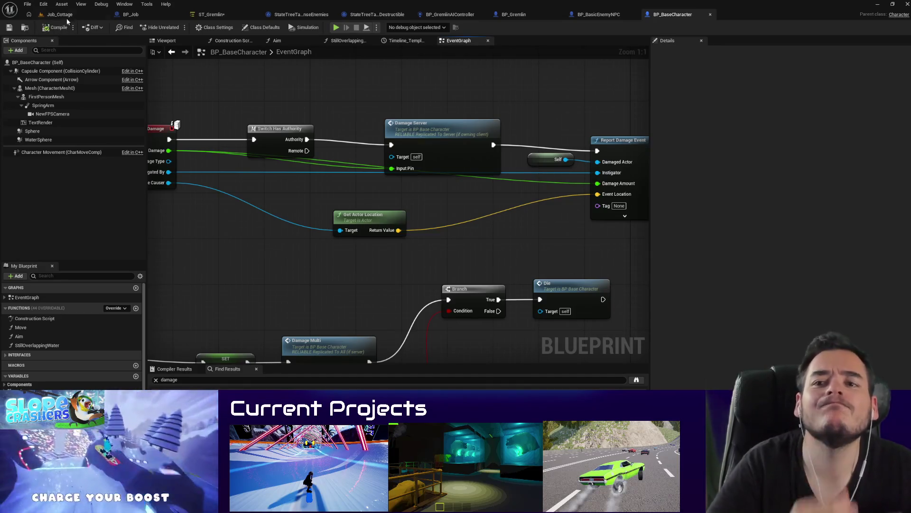
{"action": "left_click", "coordinate": [70, 16]}
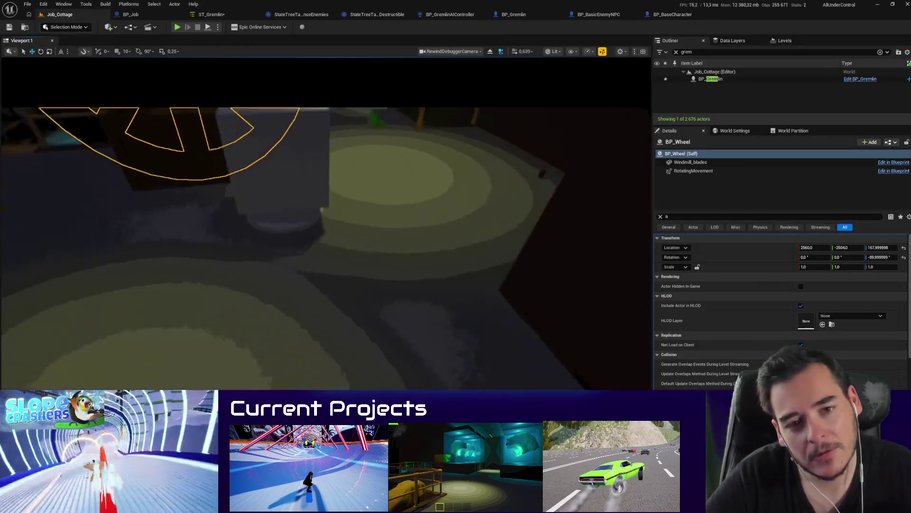
Step: Play Job_Cottage with Alt+P, buy the Stun Gun, and toggle between wireframe and lit views
{"action": "scroll", "coordinate": [186, 65], "scroll_direction": "up", "scroll_amount": 3}
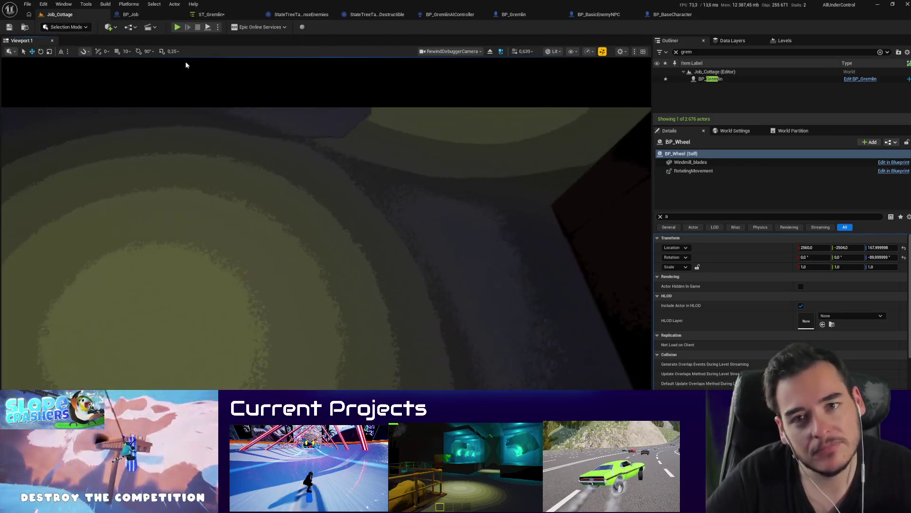
{"action": "key", "text": "alt+p"}
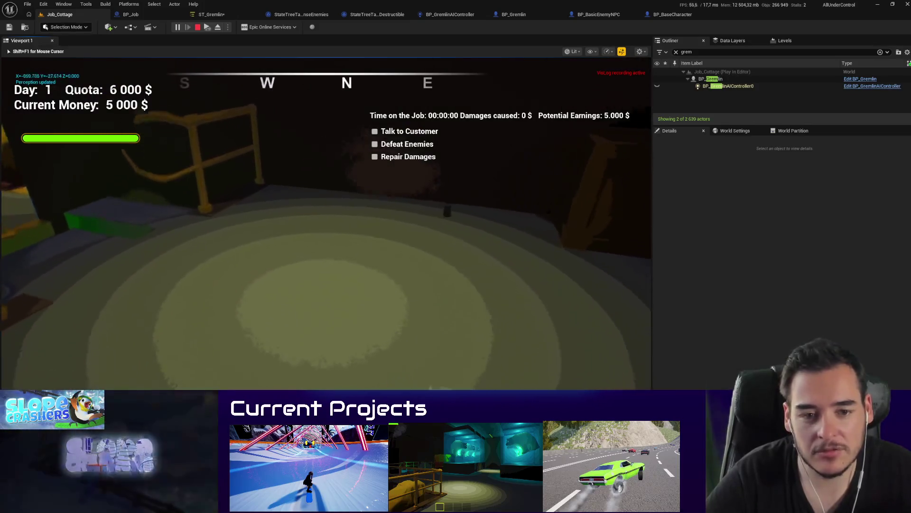
{"action": "key", "text": "f"}
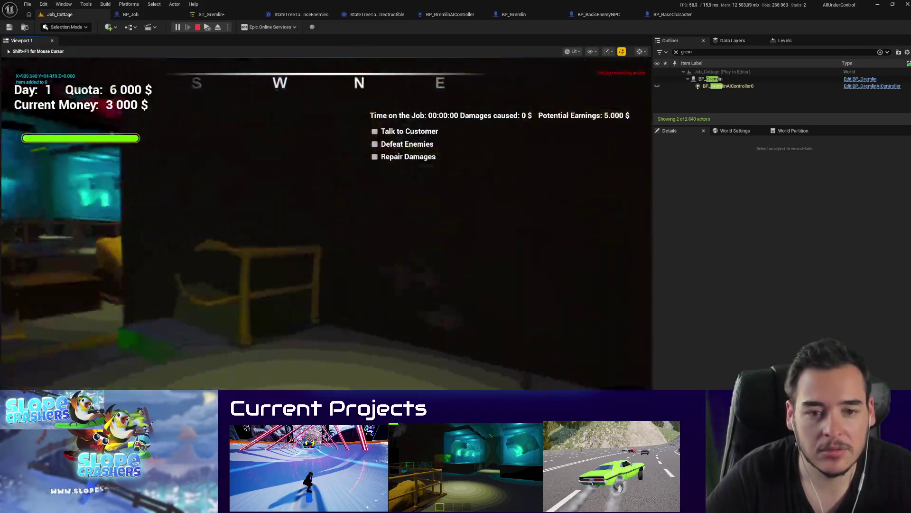
{"action": "key", "text": "F1"}
{"action": "key", "text": "F3"}
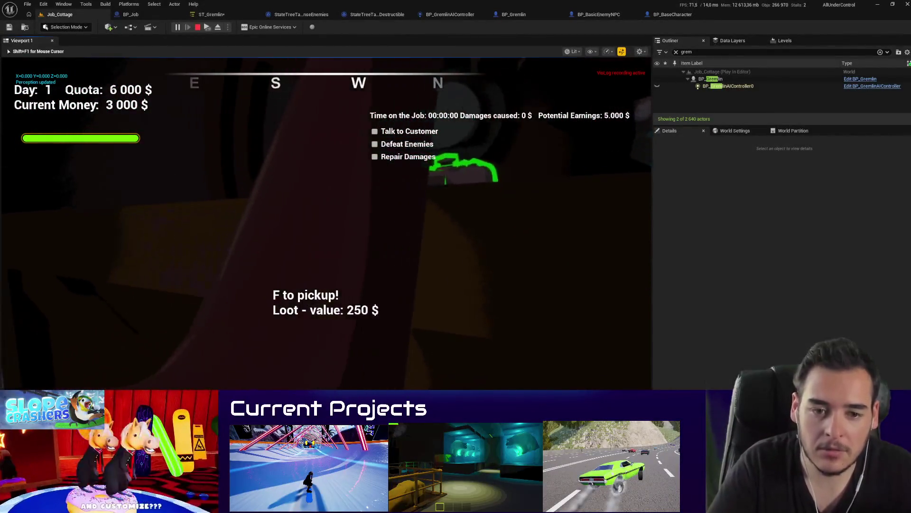
{"action": "key", "text": "F1"}
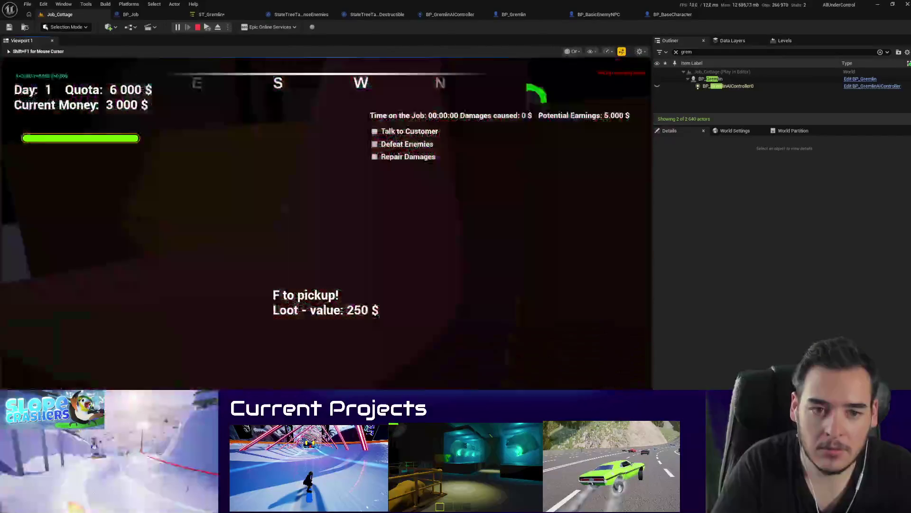
{"action": "key", "text": "F3"}
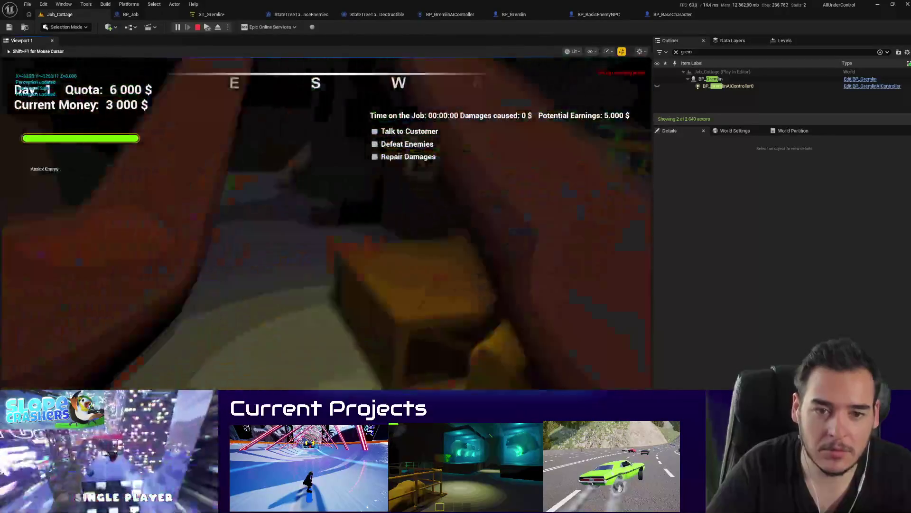
{"action": "key", "text": "F3"}
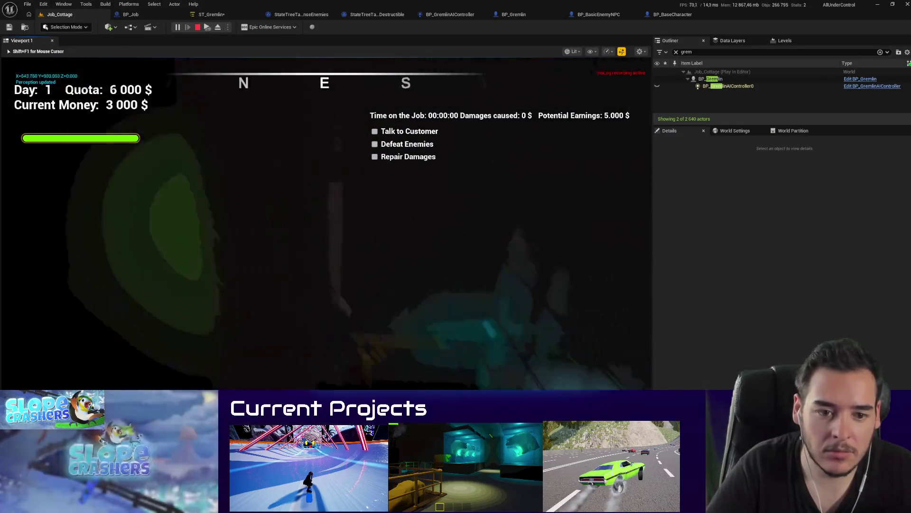
{"action": "key", "text": "alt+1"}
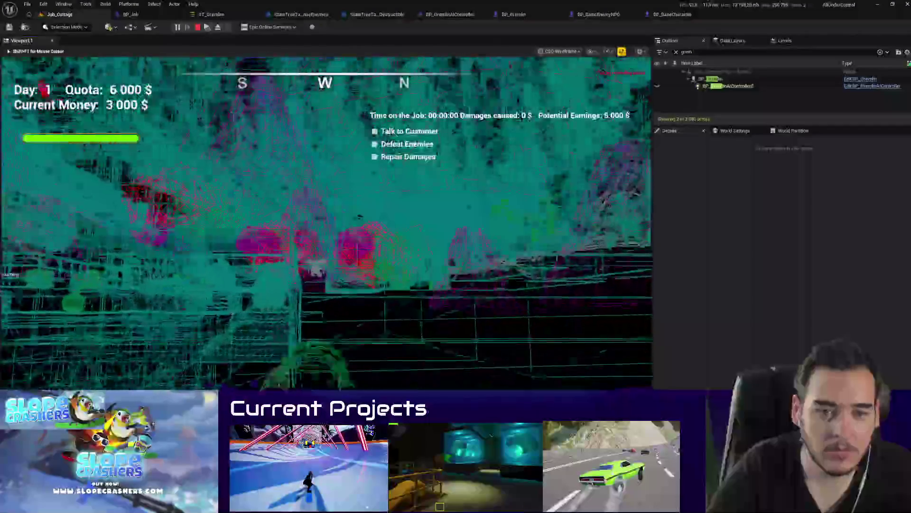
Step: Cycle the play view with Alt+4, F2 and F3 until Lit shading is back
{"action": "key", "text": "alt+4"}
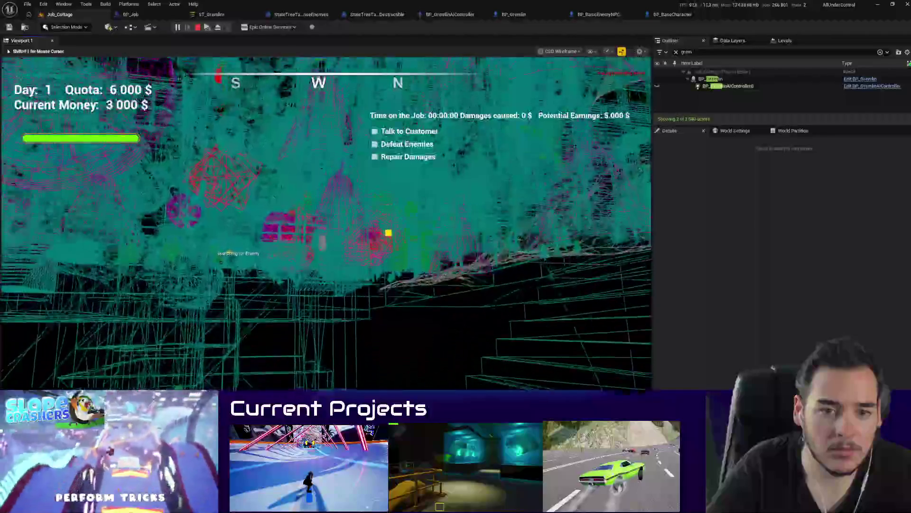
{"action": "key", "text": "F3"}
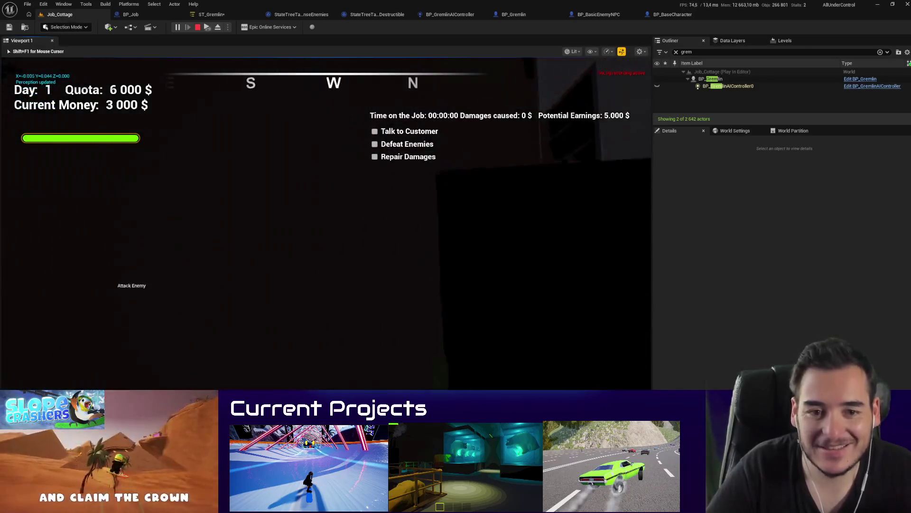
{"action": "key", "text": "F2"}
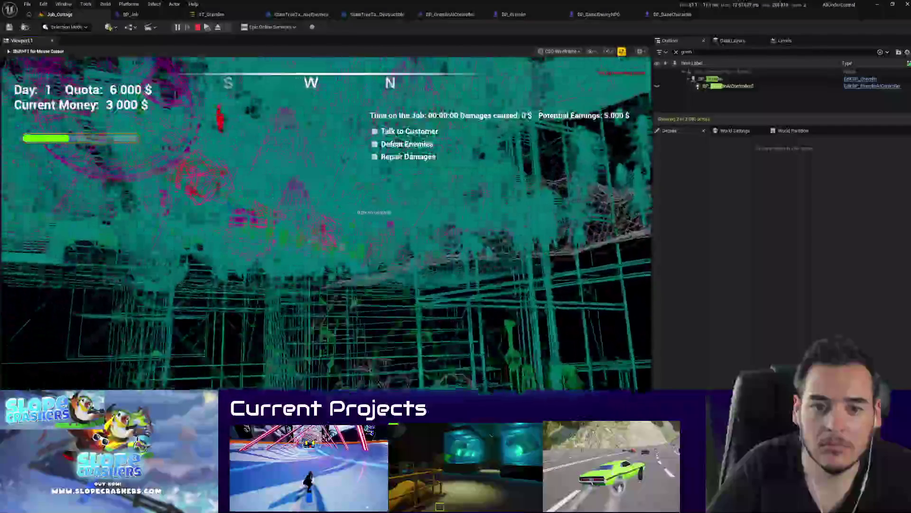
{"action": "key", "text": "F3"}
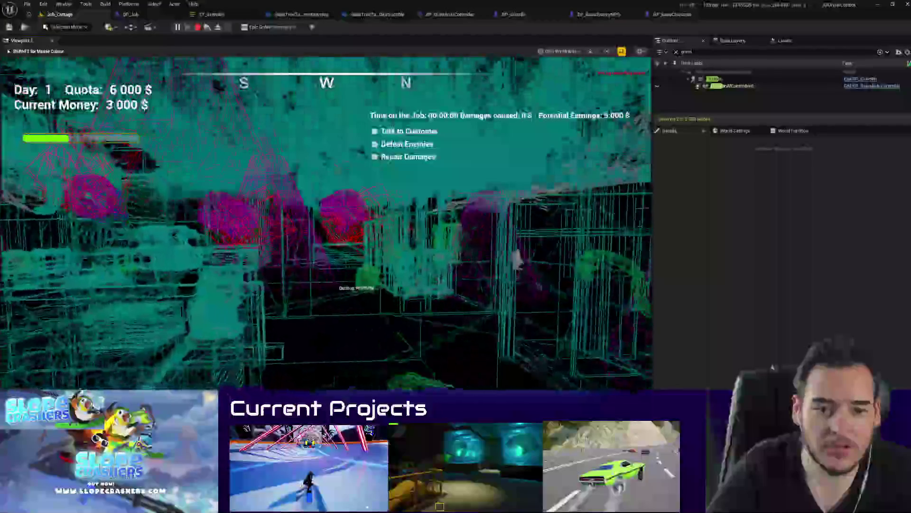
{"action": "key", "text": "F3"}
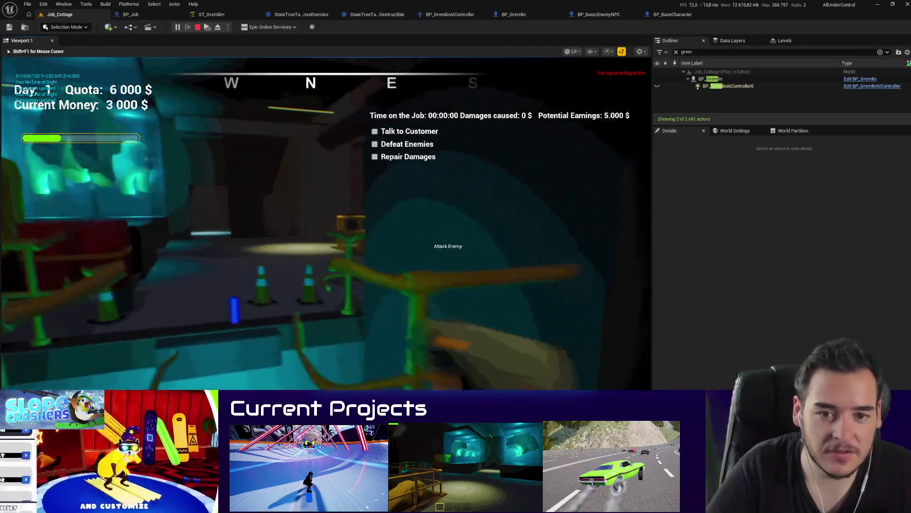
Step: Walk around the Gremlin watching its label shift from Attack Enemy to Backup Roaming, then stop playing
{"action": "key", "text": "w"}
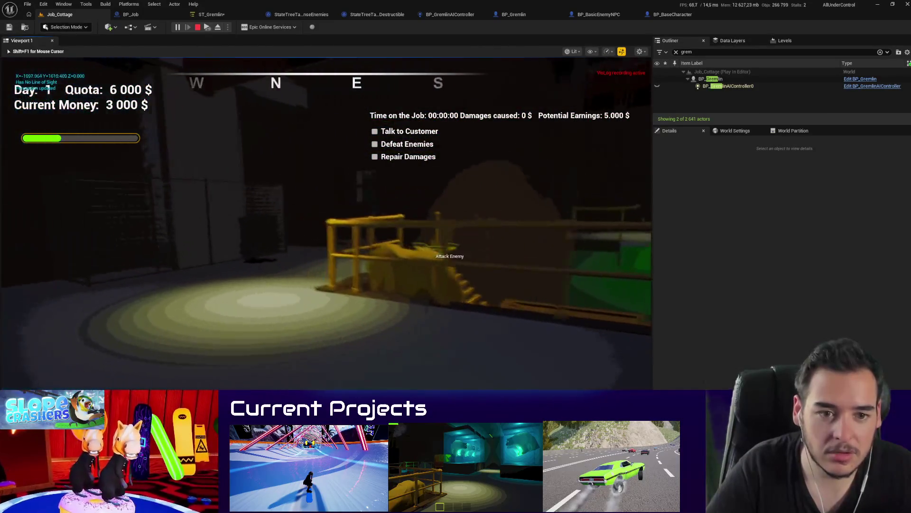
{"action": "key", "text": "w"}
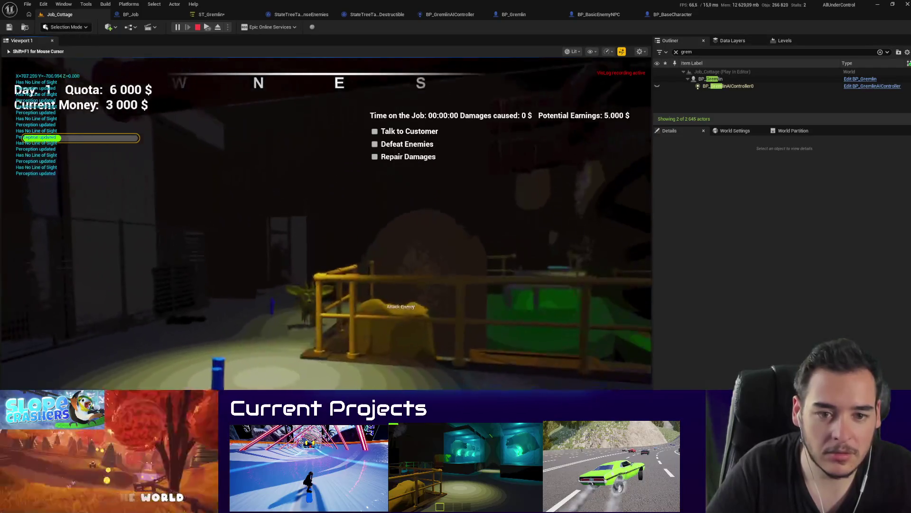
{"action": "key", "text": "w"}
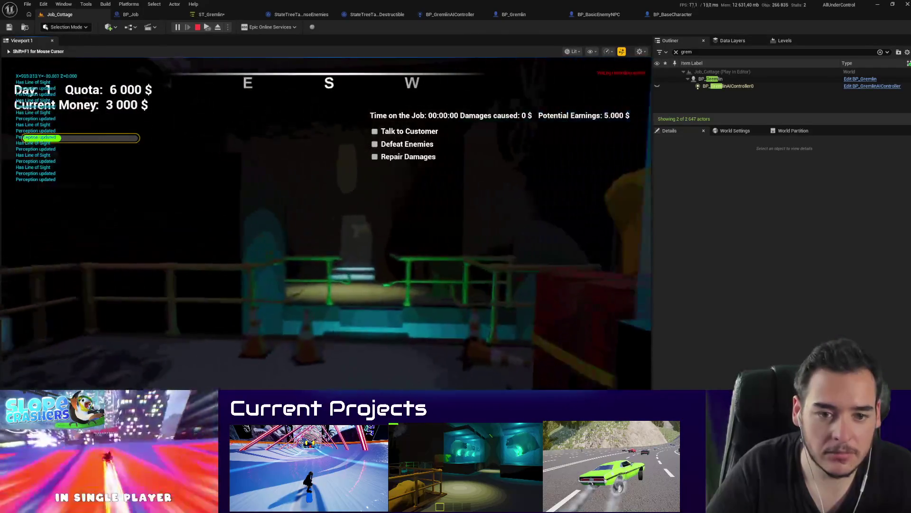
{"action": "key", "text": "w"}
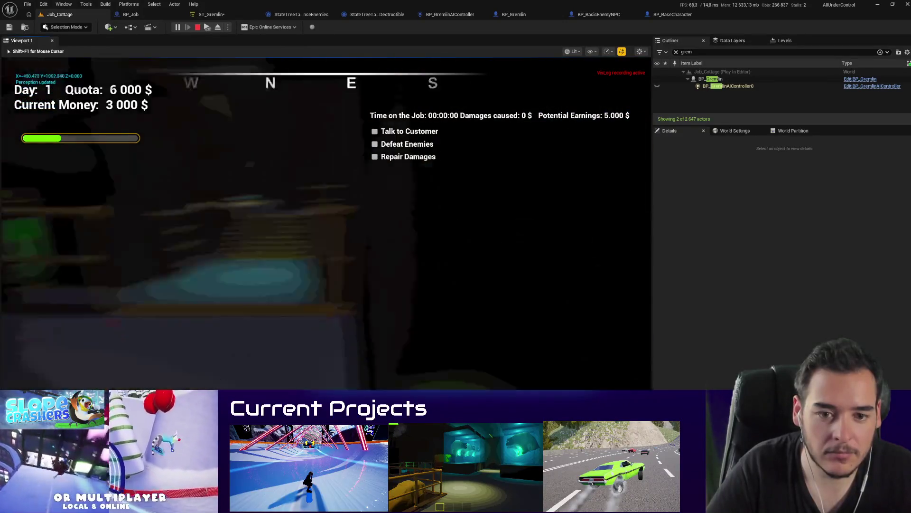
{"action": "key", "text": "s"}
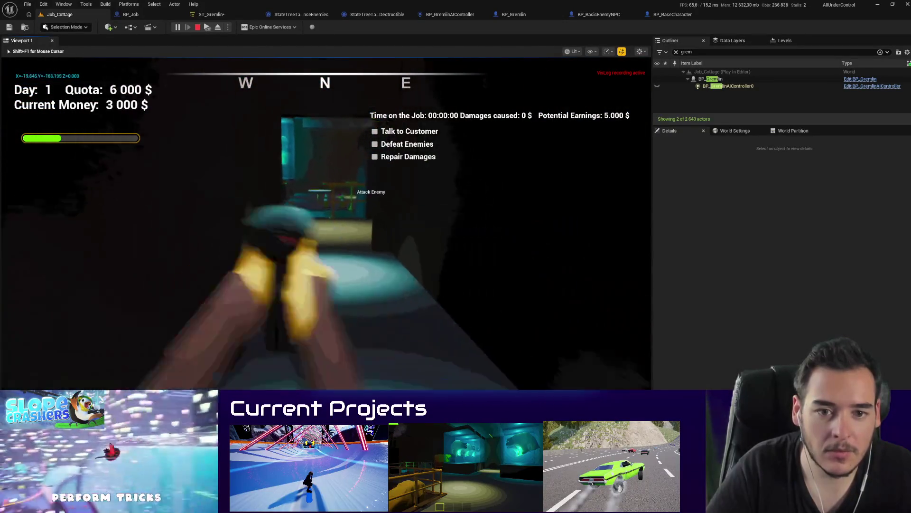
{"action": "key", "text": "Escape"}
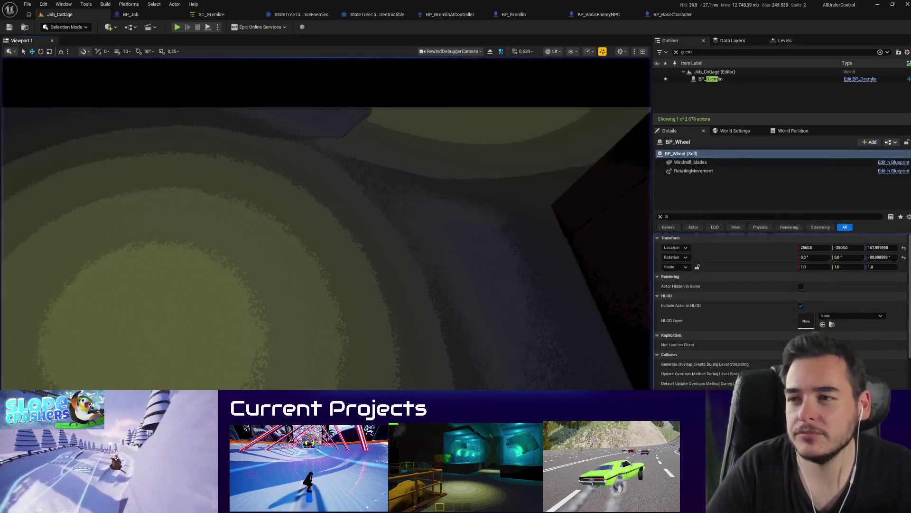
{"action": "left_click_drag", "start_coordinate": [74, 208], "coordinate": [330, 211]}
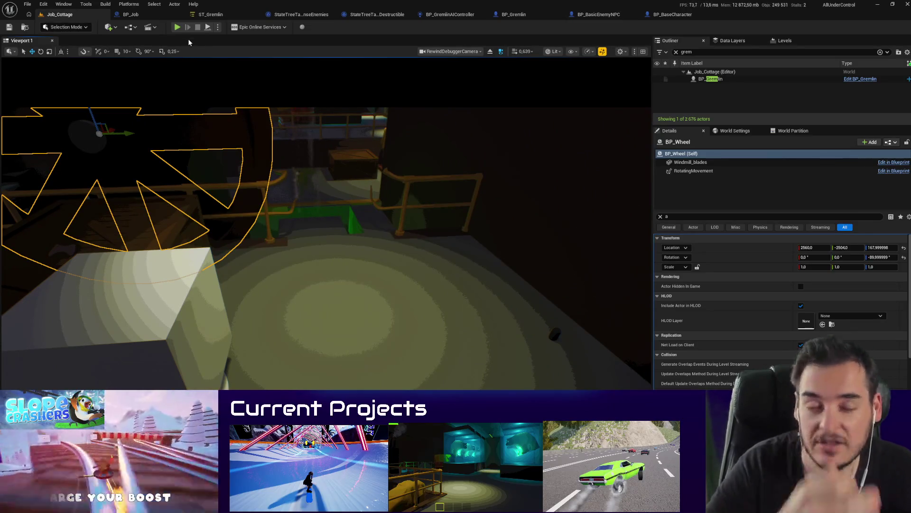
{"action": "left_click", "coordinate": [208, 15]}
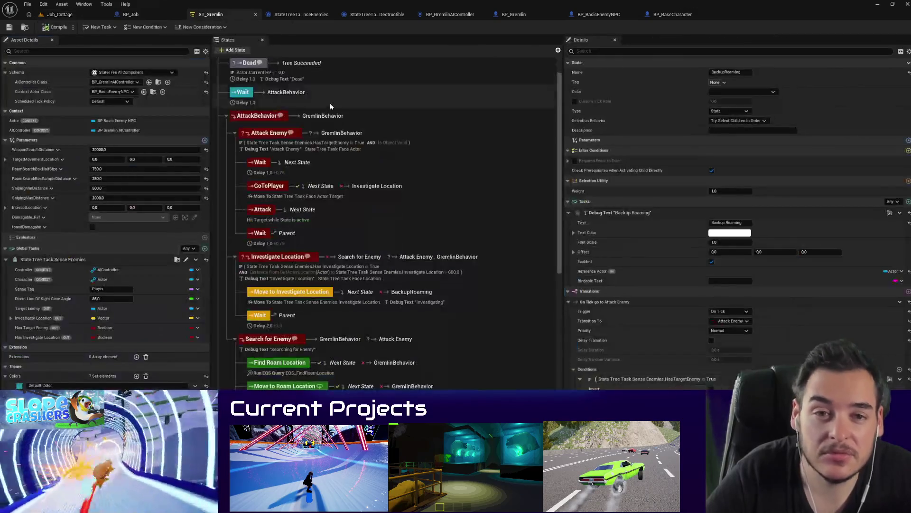
{"action": "scroll", "coordinate": [331, 346], "scroll_direction": "down", "scroll_amount": 5}
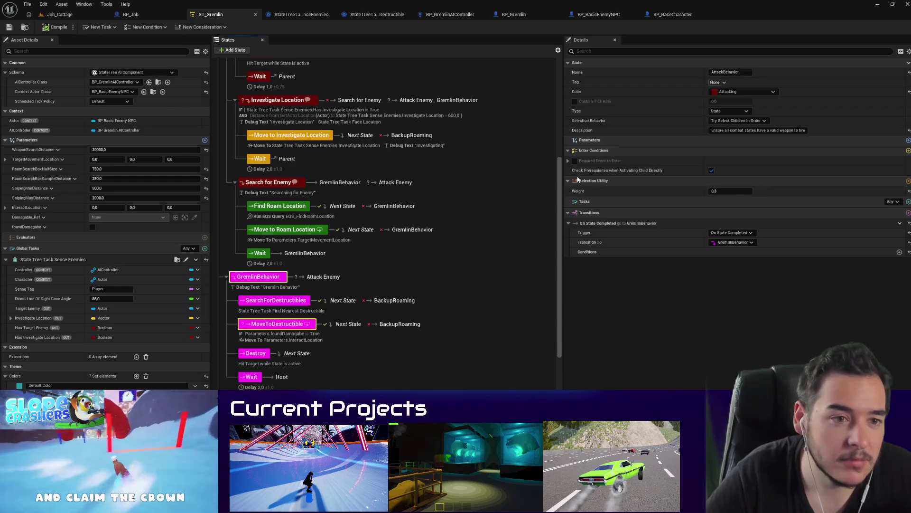
{"action": "scroll", "coordinate": [252, 363], "scroll_direction": "down", "scroll_amount": 1}
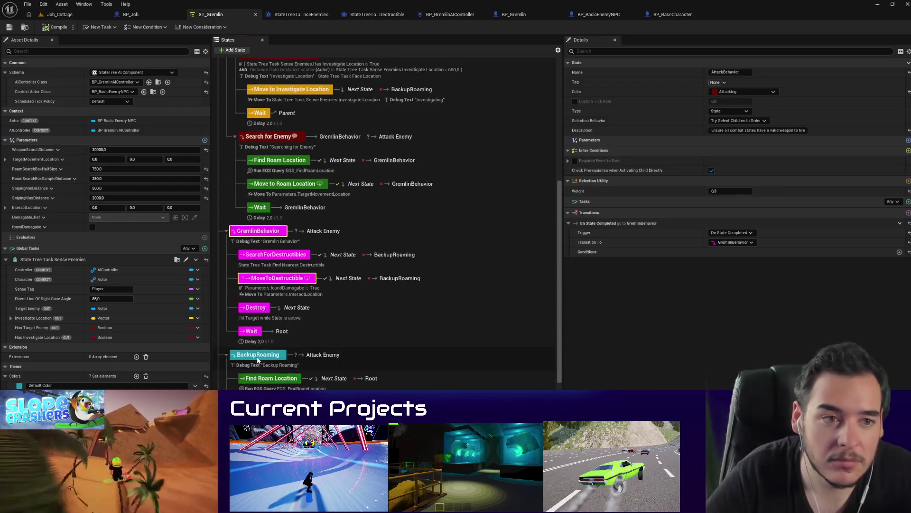
{"action": "left_click", "coordinate": [258, 355]}
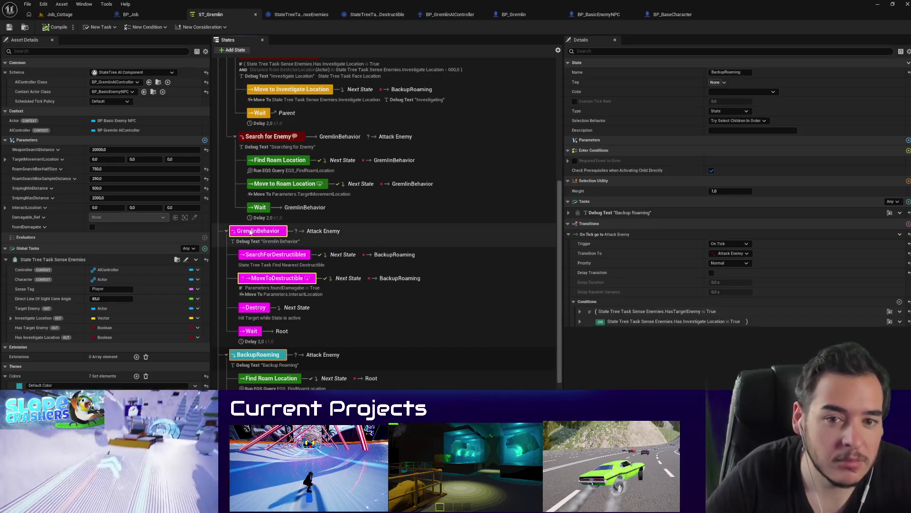
{"action": "left_click", "coordinate": [250, 231]}
{"action": "left_click", "coordinate": [568, 212]}
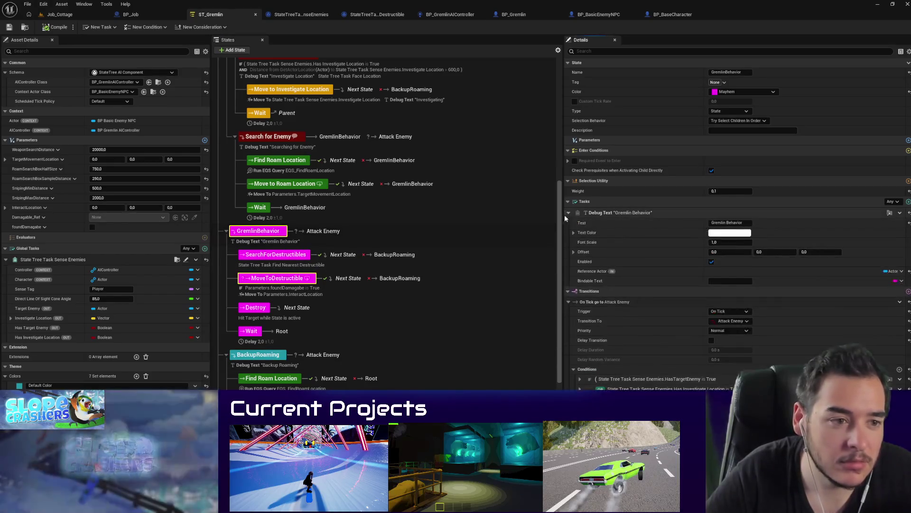
{"action": "left_click", "coordinate": [258, 354]}
{"action": "scroll", "coordinate": [273, 148], "scroll_direction": "up", "scroll_amount": 3}
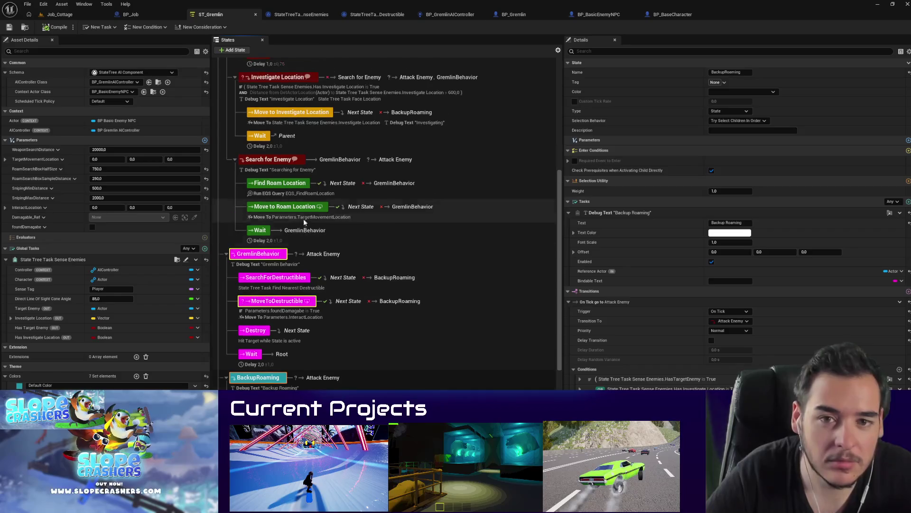
{"action": "scroll", "coordinate": [273, 147], "scroll_direction": "up", "scroll_amount": 1}
{"action": "left_click", "coordinate": [251, 73]}
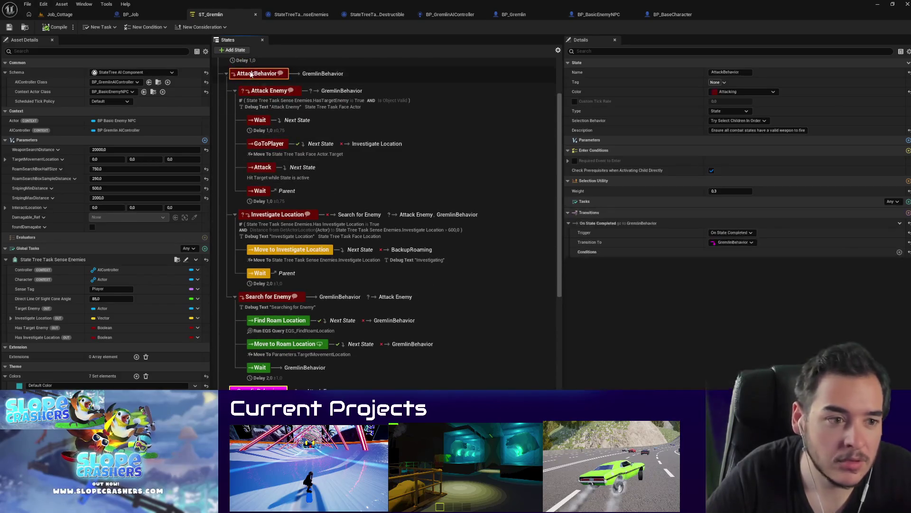
{"action": "left_click", "coordinate": [262, 92]}
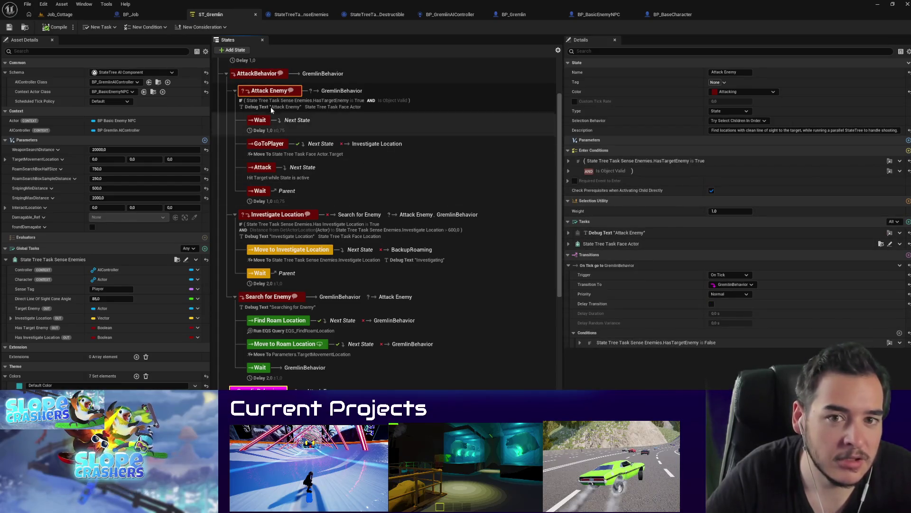
{"action": "left_click", "coordinate": [568, 233]}
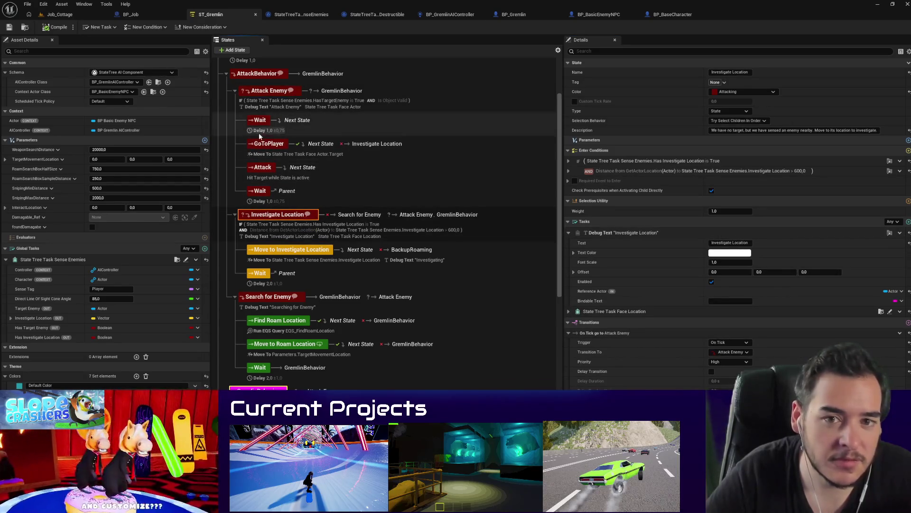
{"action": "left_click", "coordinate": [263, 144]}
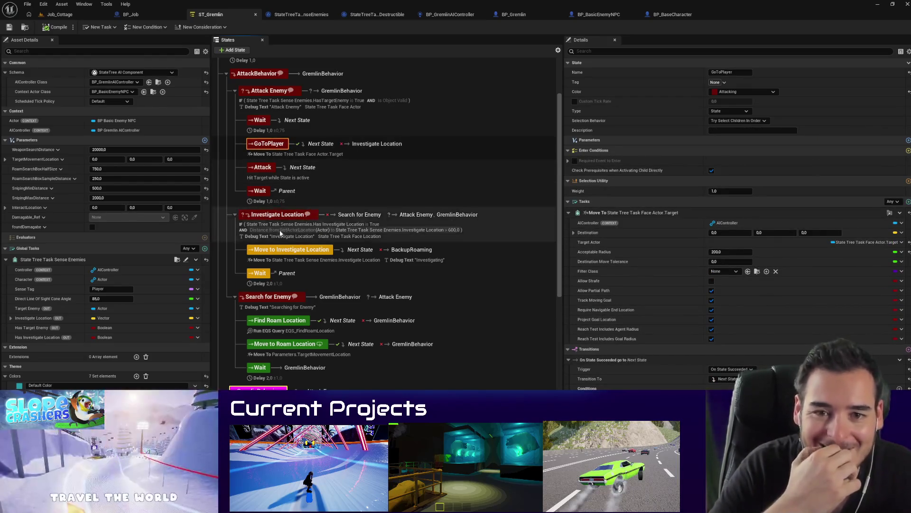
{"action": "left_click", "coordinate": [264, 213]}
{"action": "left_click", "coordinate": [259, 299]}
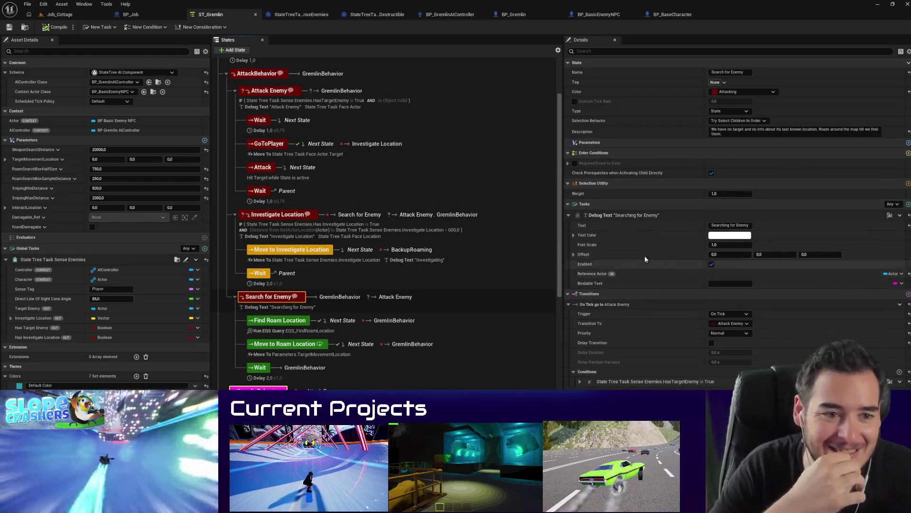
{"action": "left_click", "coordinate": [235, 215]}
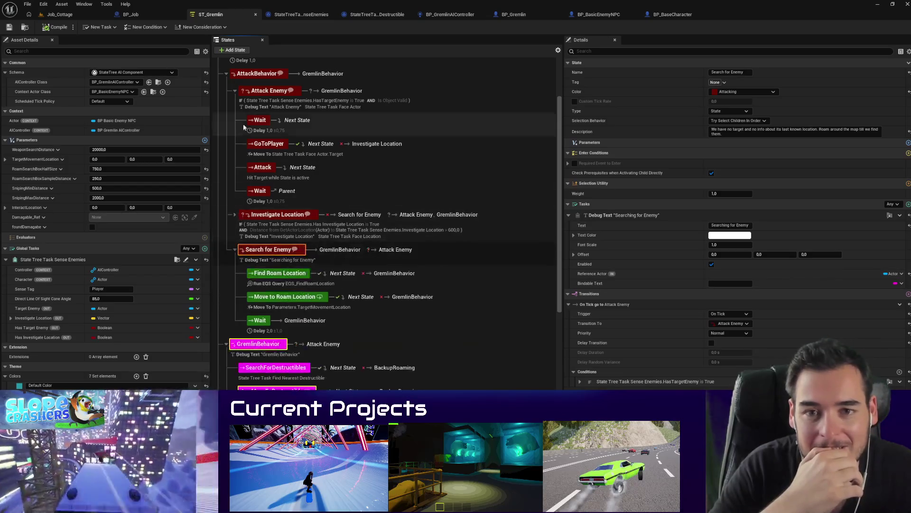
{"action": "left_click", "coordinate": [235, 215]}
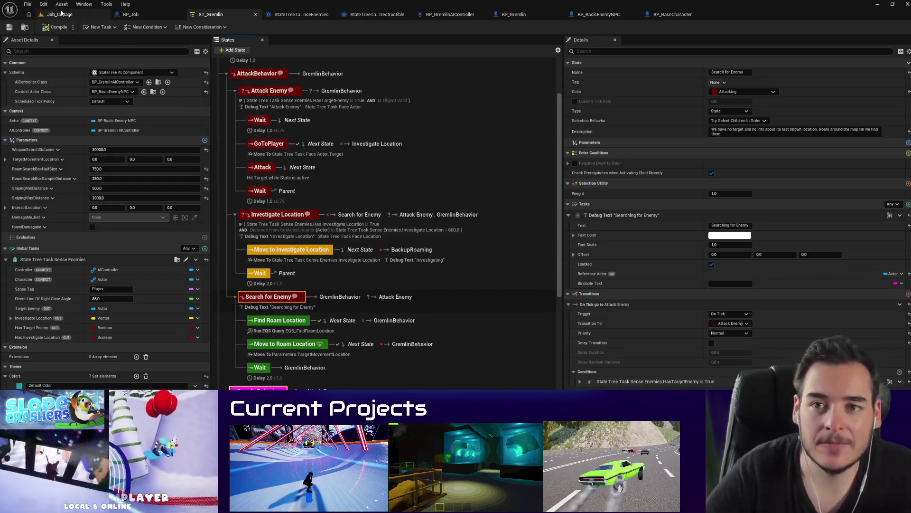
{"action": "scroll", "coordinate": [340, 164], "scroll_direction": "down", "scroll_amount": 4}
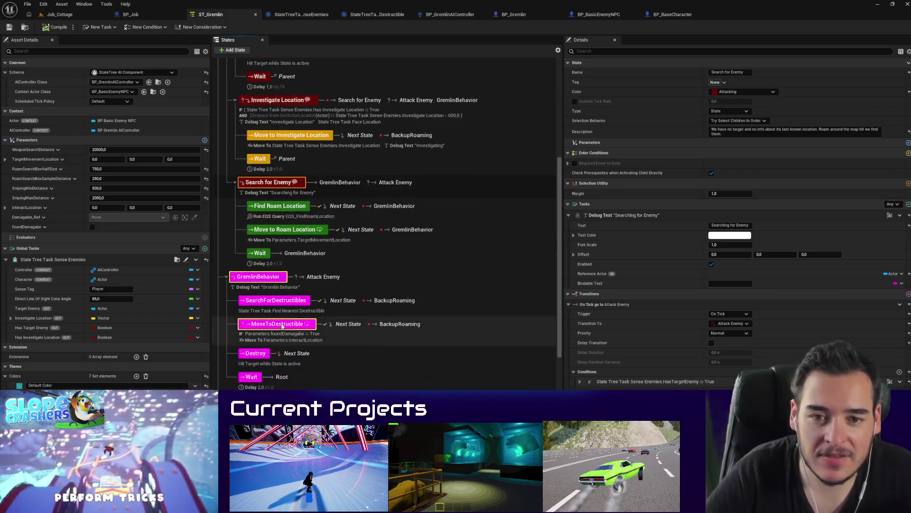
{"action": "scroll", "coordinate": [391, 270], "scroll_direction": "down", "scroll_amount": 2}
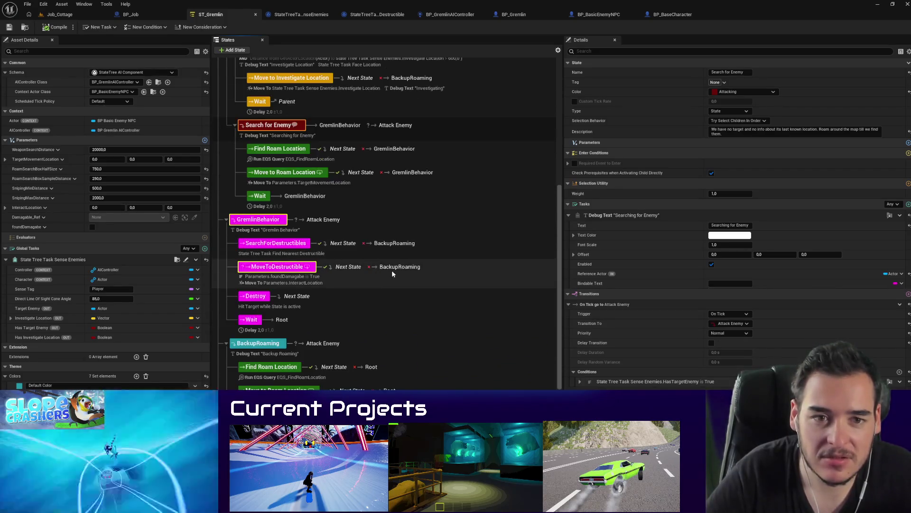
{"action": "scroll", "coordinate": [397, 324], "scroll_direction": "up", "scroll_amount": 5}
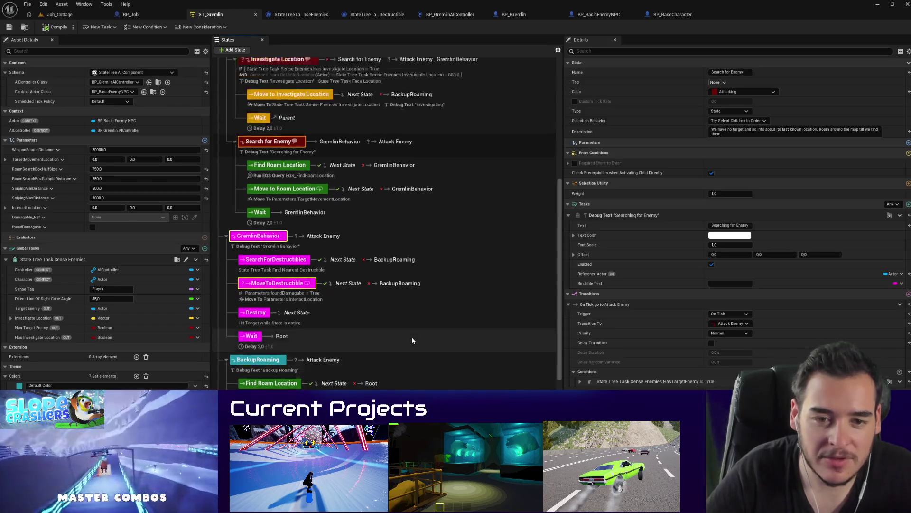
{"action": "scroll", "coordinate": [420, 332], "scroll_direction": "up", "scroll_amount": 2}
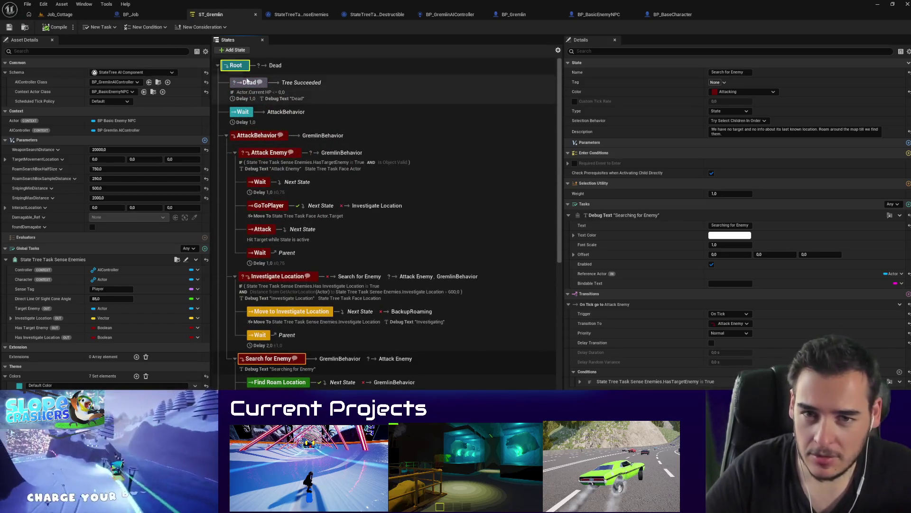
{"action": "left_click", "coordinate": [58, 15]}
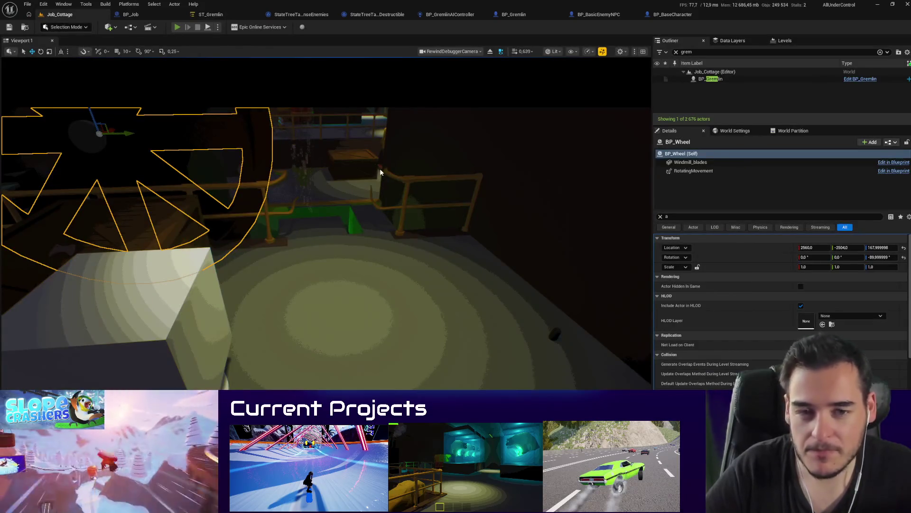
Step: Run a short Job_Cottage play session, stop it, and return to the ST_Gremlin state tree
{"action": "key", "text": "alt+p"}
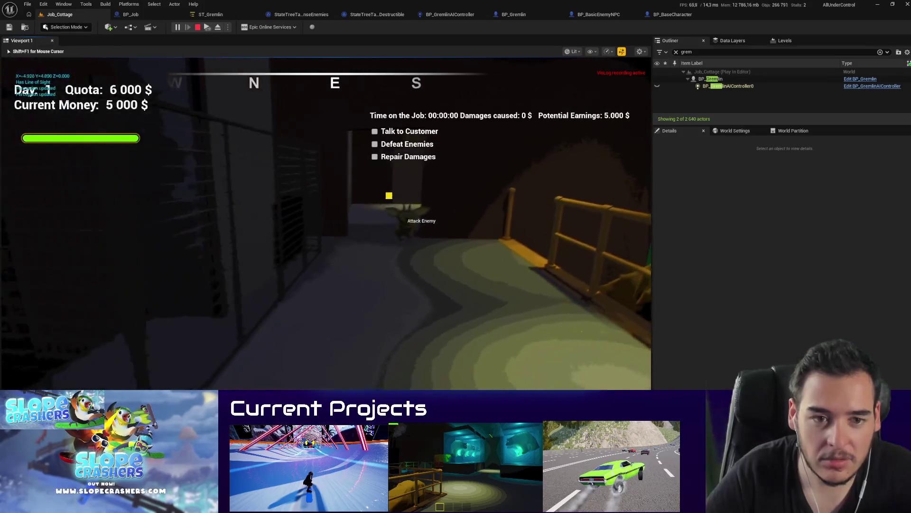
{"action": "key", "text": "Escape"}
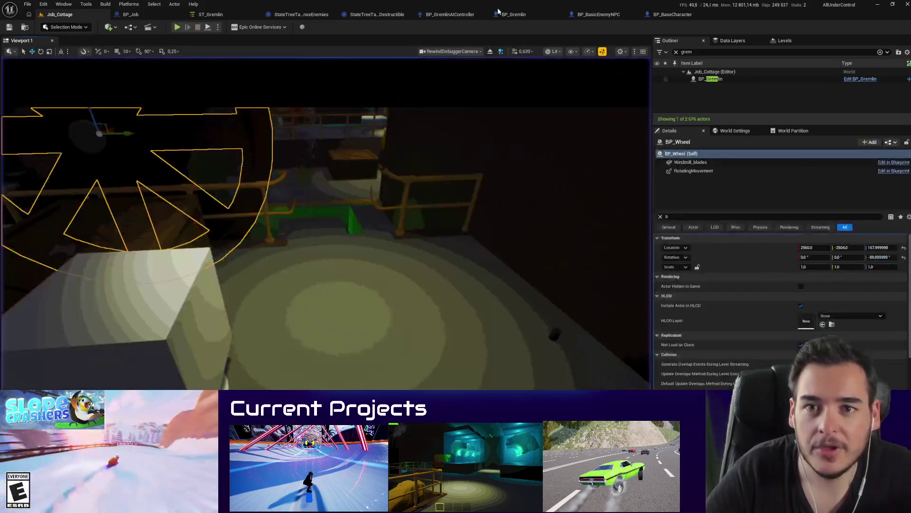
{"action": "left_click", "coordinate": [209, 16]}
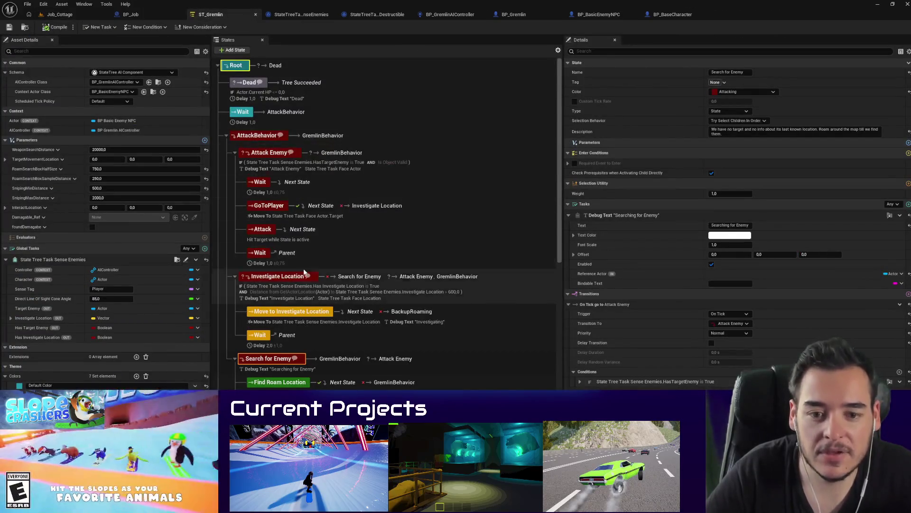
Step: Copy the Debug Text task from the Search for Enemy state
{"action": "scroll", "coordinate": [290, 316], "scroll_direction": "down", "scroll_amount": 3}
{"action": "scroll", "coordinate": [291, 315], "scroll_direction": "down", "scroll_amount": 1}
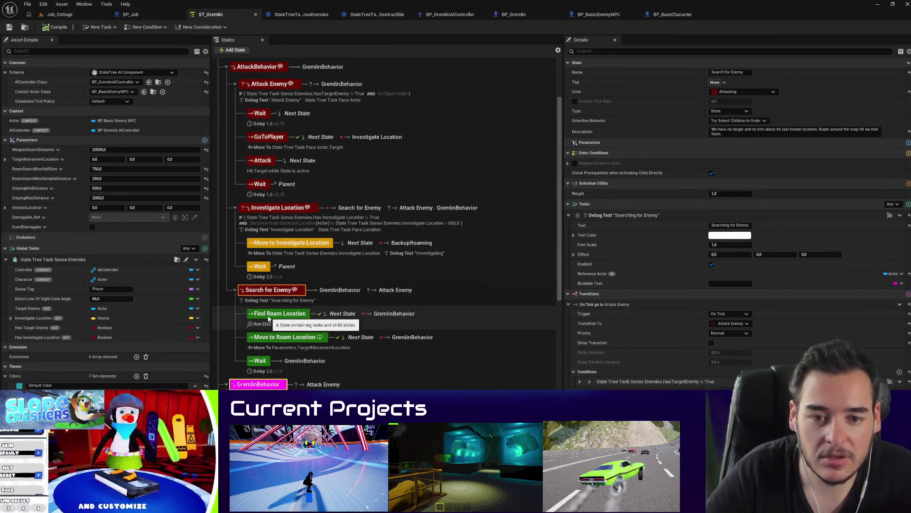
{"action": "left_click", "coordinate": [270, 314]}
{"action": "scroll", "coordinate": [282, 337], "scroll_direction": "down", "scroll_amount": 2}
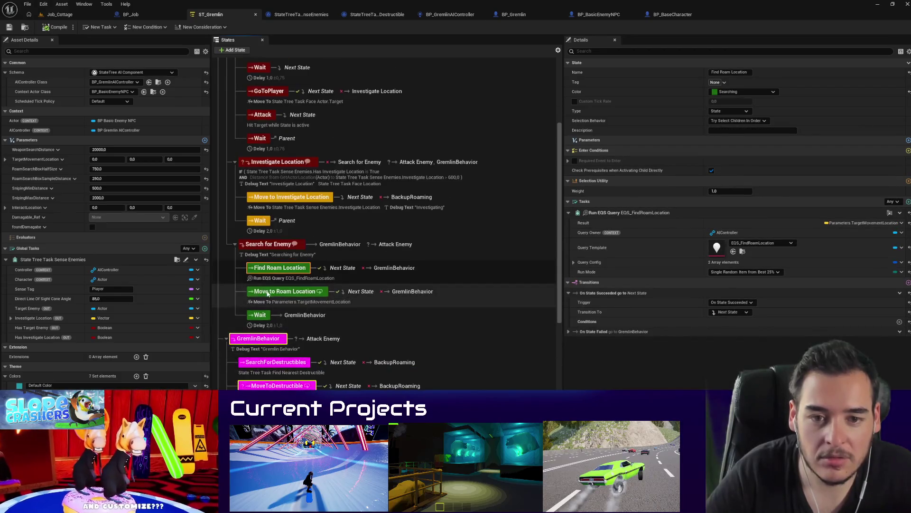
{"action": "left_click", "coordinate": [268, 245]}
{"action": "right_click", "coordinate": [597, 213]}
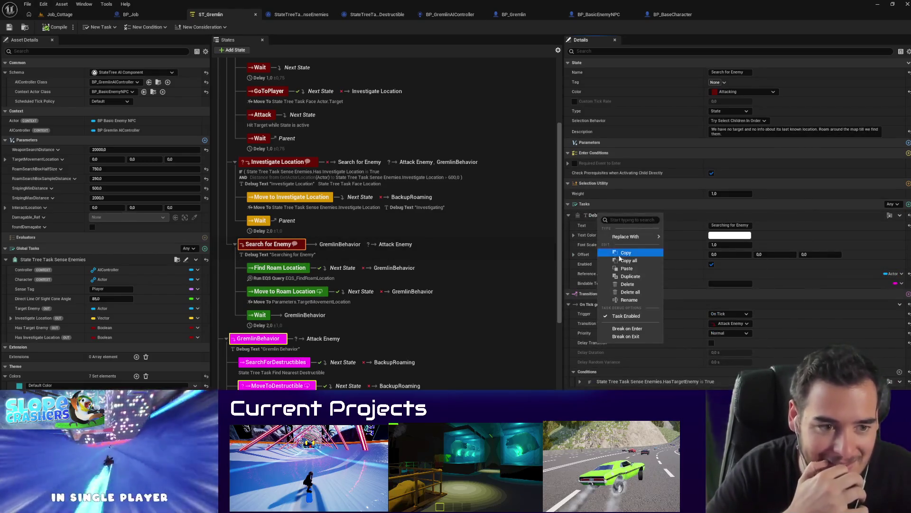
{"action": "left_click", "coordinate": [625, 253]}
Step: Give Move to Roam Location a Searching for Enemy Debug Text task ordered before Move To
{"action": "left_click", "coordinate": [280, 268]}
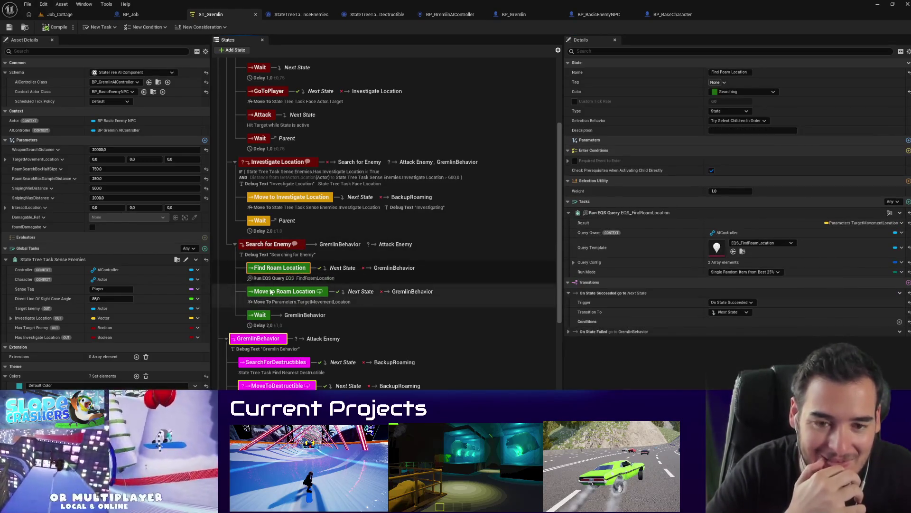
{"action": "scroll", "coordinate": [275, 309], "scroll_direction": "down", "scroll_amount": 1}
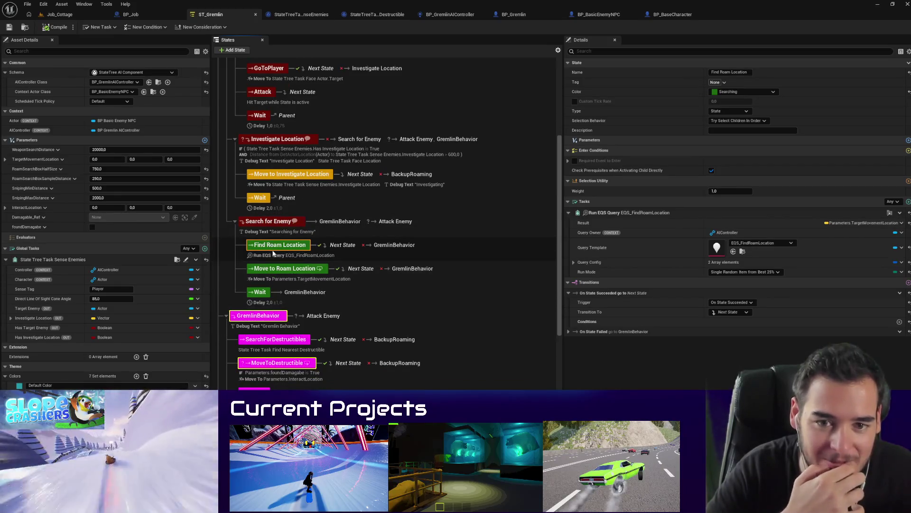
{"action": "left_click", "coordinate": [270, 268]}
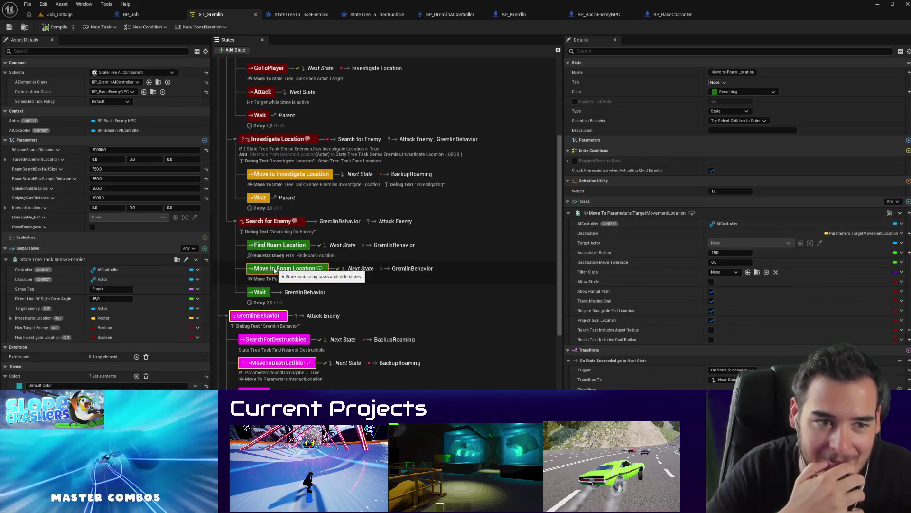
{"action": "left_click", "coordinate": [908, 201]}
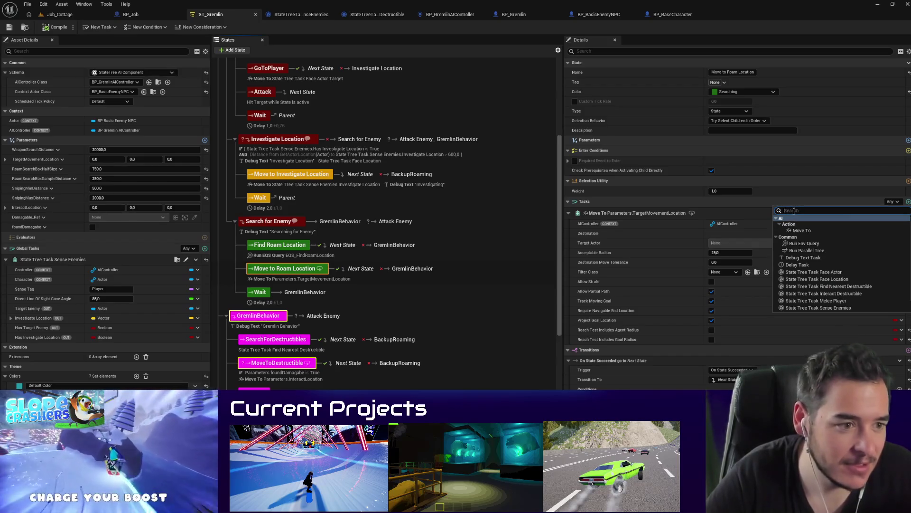
{"action": "left_click", "coordinate": [802, 259]}
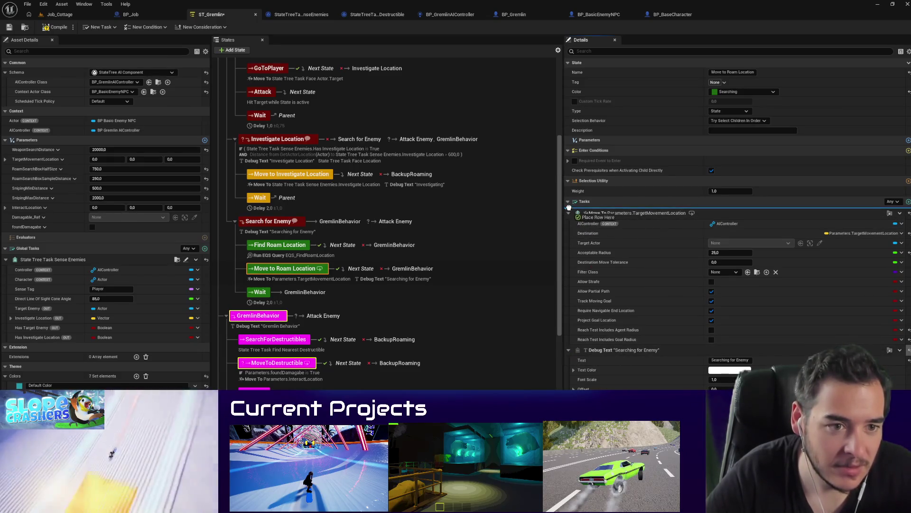
{"action": "left_click_drag", "start_coordinate": [568, 208], "coordinate": [571, 214]}
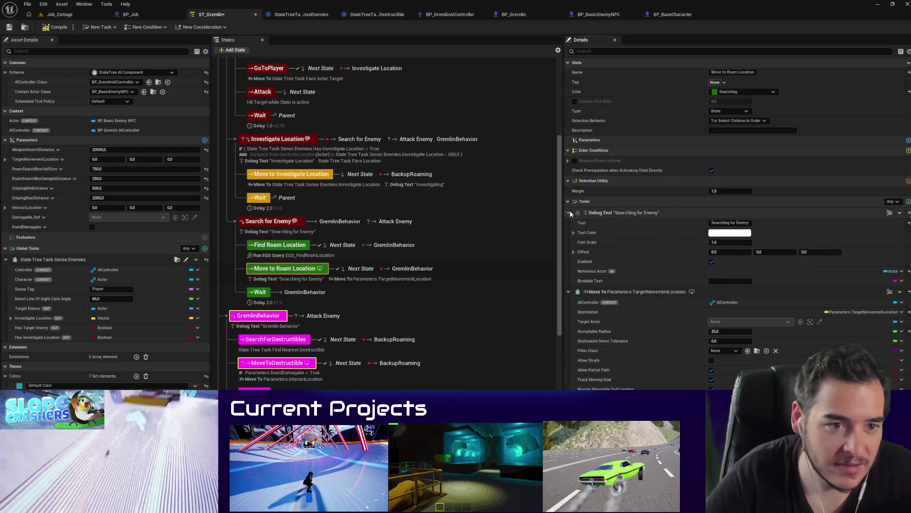
{"action": "left_click", "coordinate": [60, 14]}
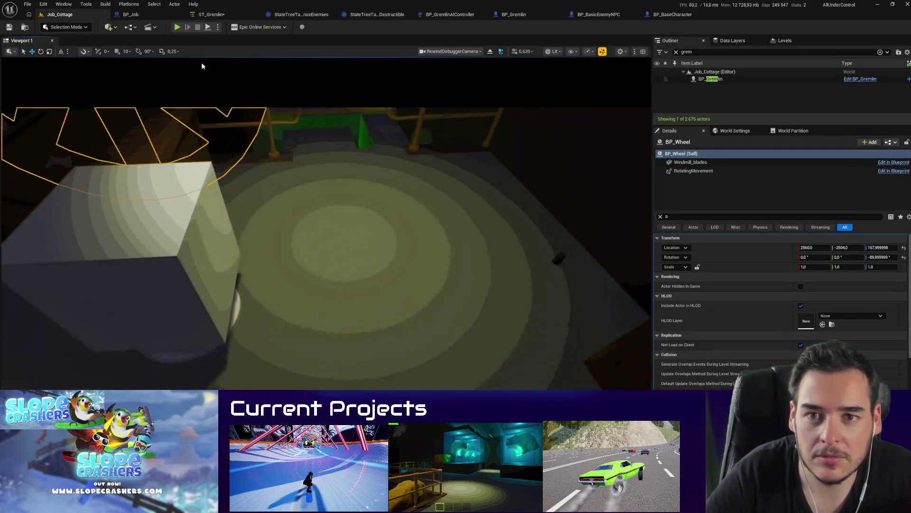
Step: Play-test Job_Cottage up the stairs past the gremlin, watching Searching for Enemy then Attack Enemy labels
{"action": "key", "text": "alt+p"}
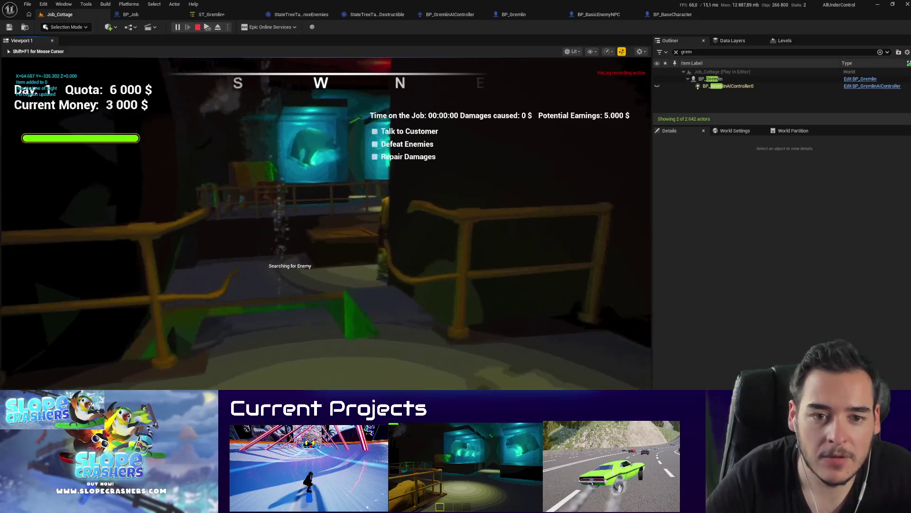
{"action": "key", "text": "w"}
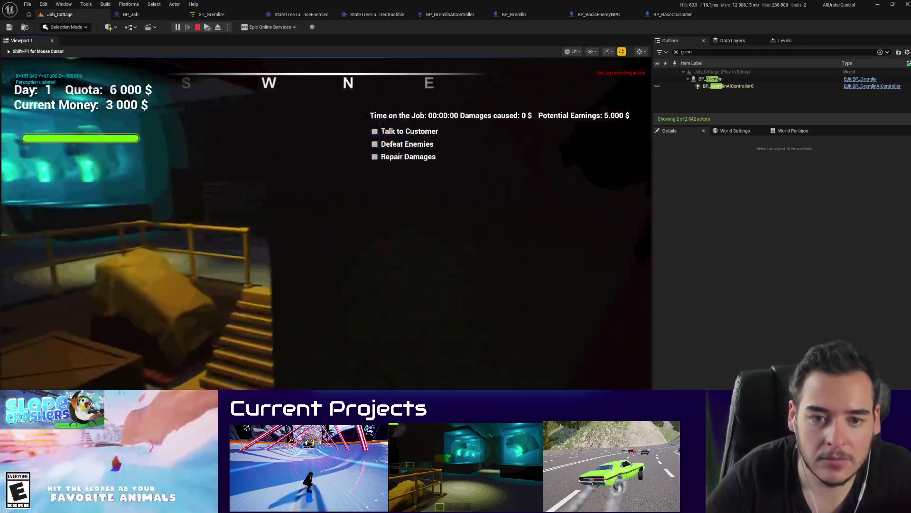
{"action": "key", "text": "w"}
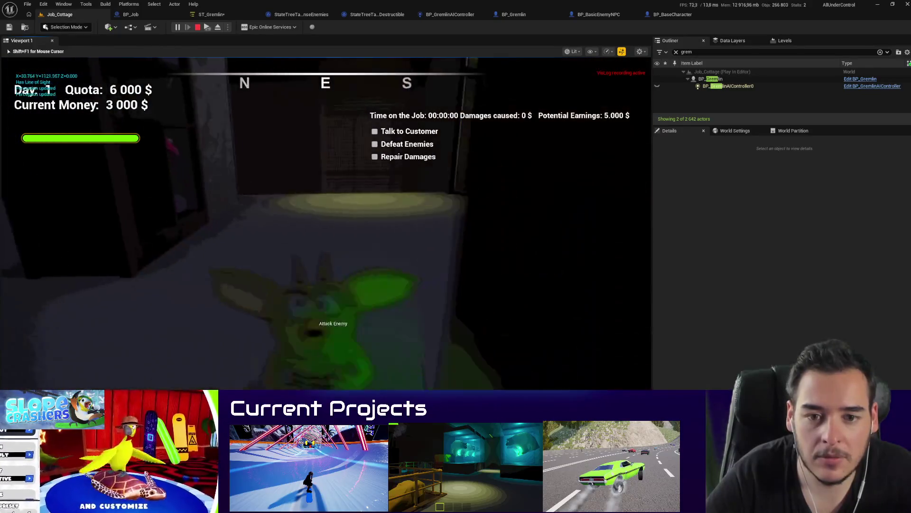
{"action": "key", "text": "w"}
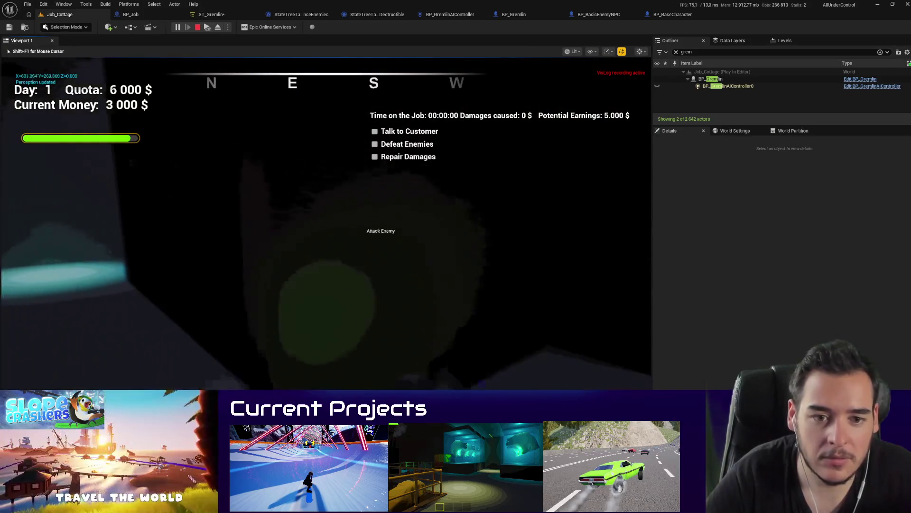
{"action": "key", "text": "Escape"}
{"action": "left_click", "coordinate": [211, 15]}
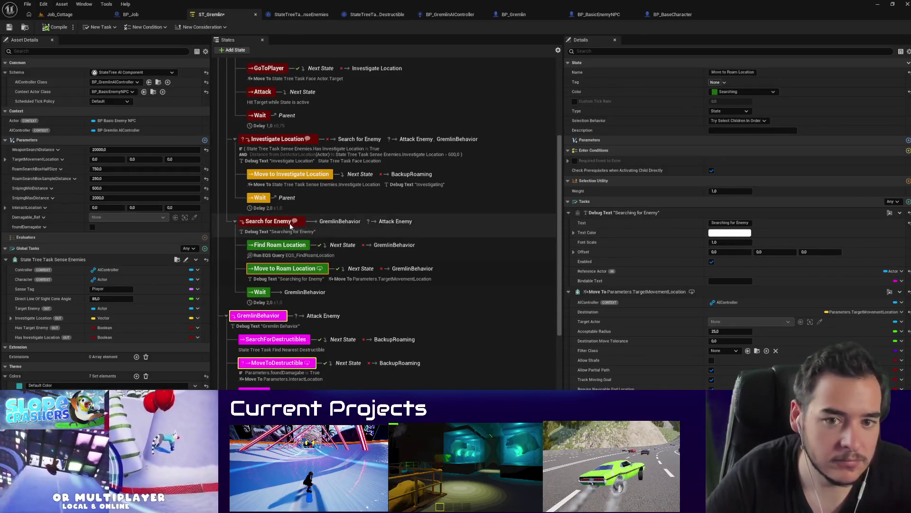
Step: Check the tasks on Find Roam Location and Move to Roam Location, then return to Job_Cottage
{"action": "left_click", "coordinate": [291, 246]}
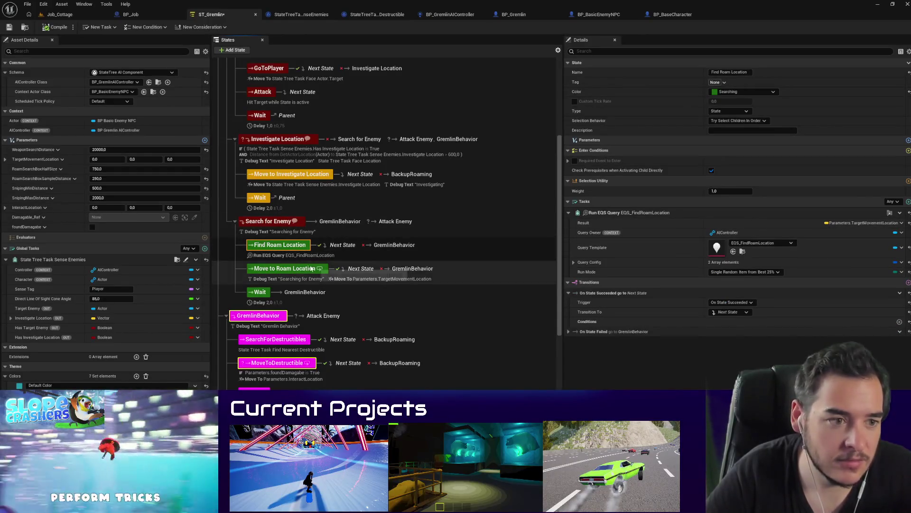
{"action": "left_click", "coordinate": [312, 269]}
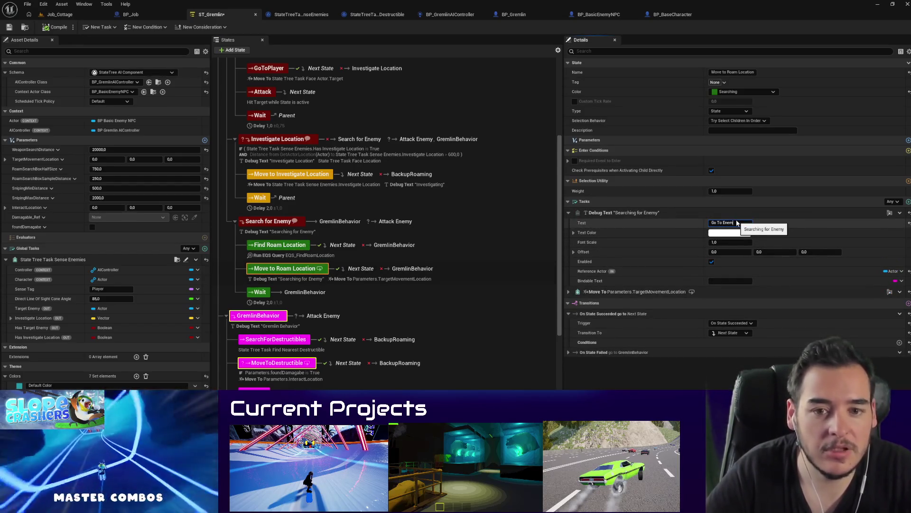
{"action": "left_click", "coordinate": [60, 14]}
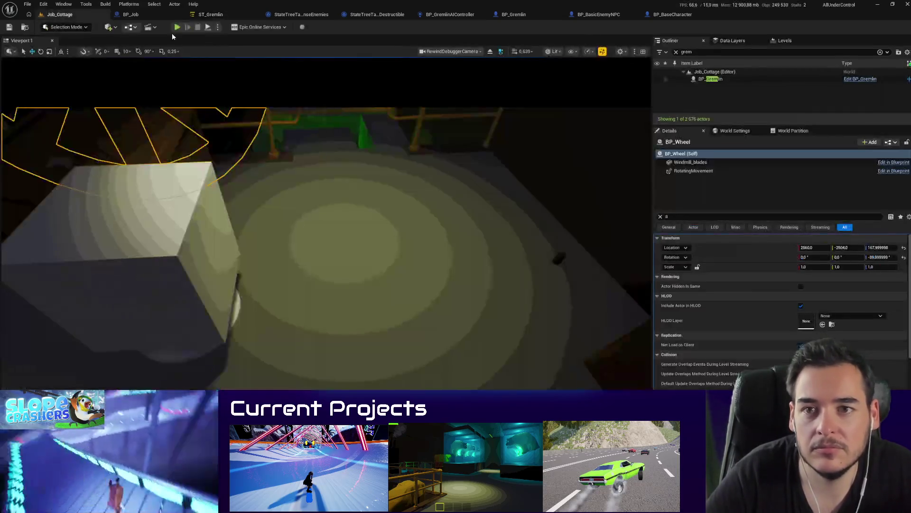
Step: Walk the player around the gremlin as its label switches from Backup Roaming to Attack Enemy
{"action": "key", "text": "alt+p"}
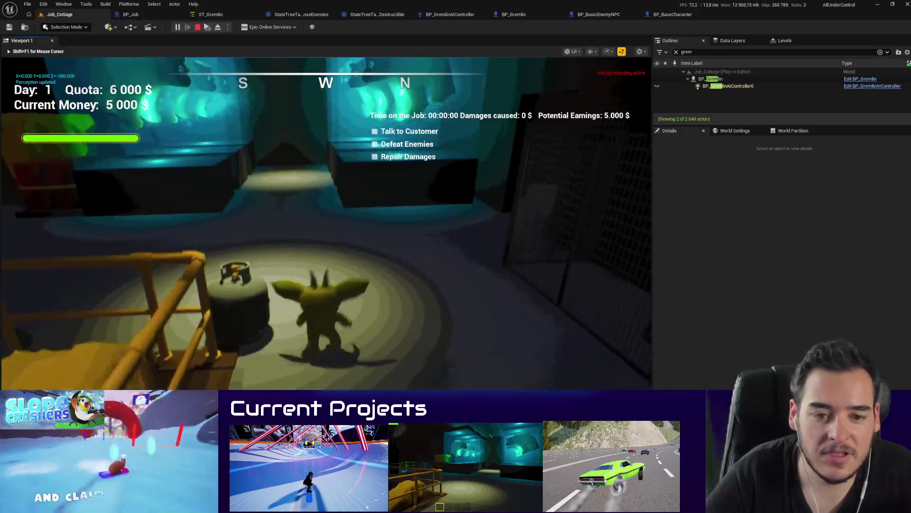
{"action": "key", "text": "d"}
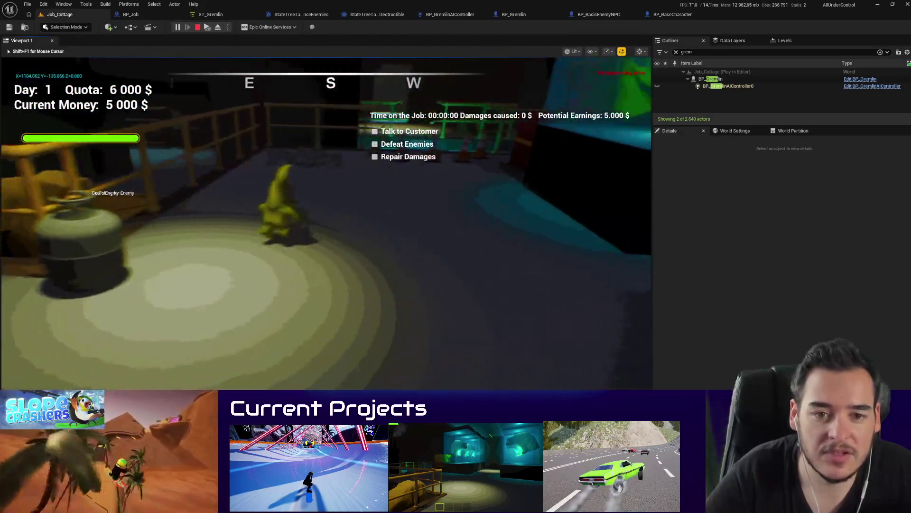
{"action": "key", "text": "a"}
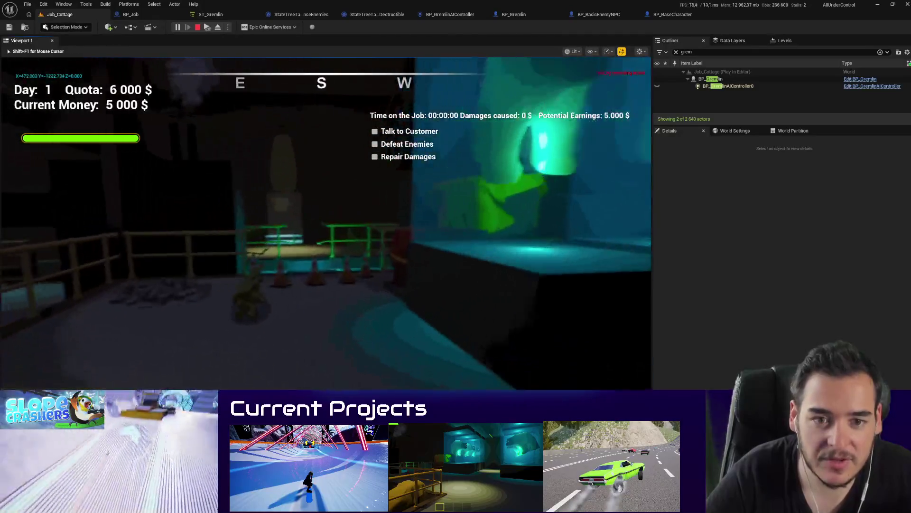
{"action": "key", "text": "w"}
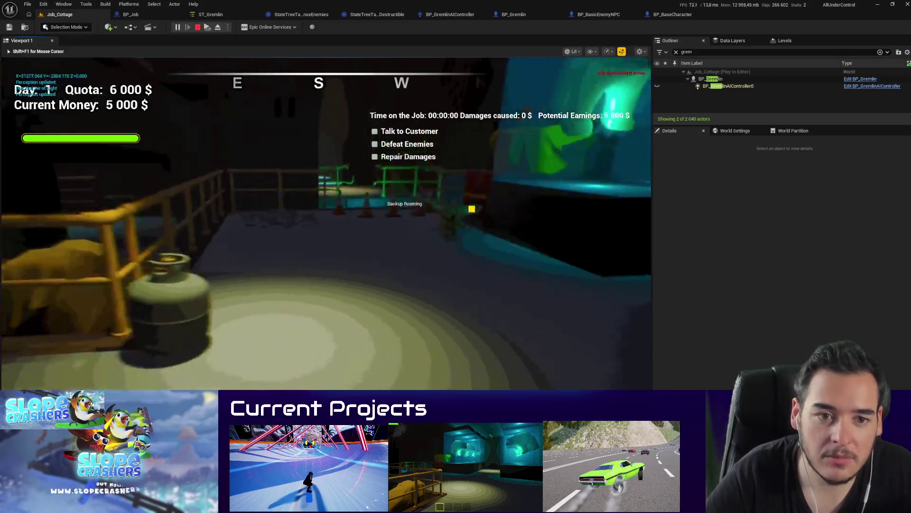
{"action": "mouse_move", "coordinate": [326, 213]}
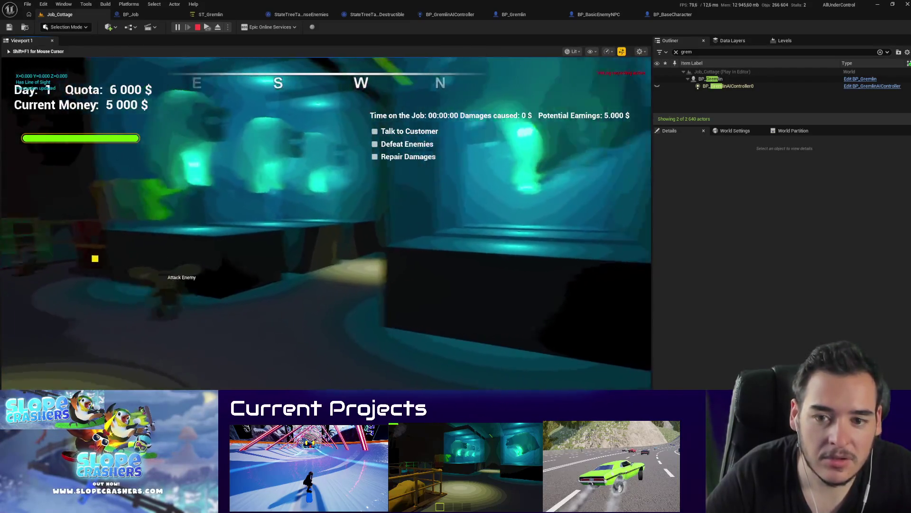
{"action": "key", "text": "w"}
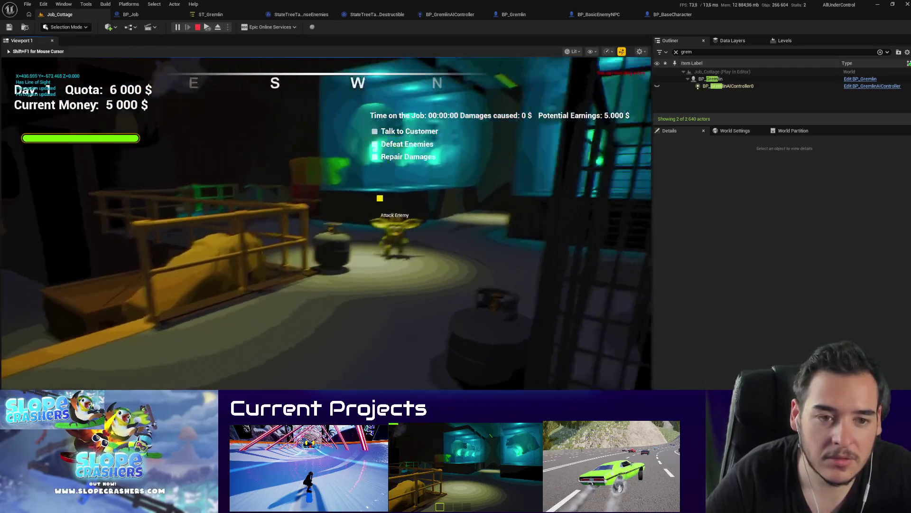
{"action": "key", "text": "w"}
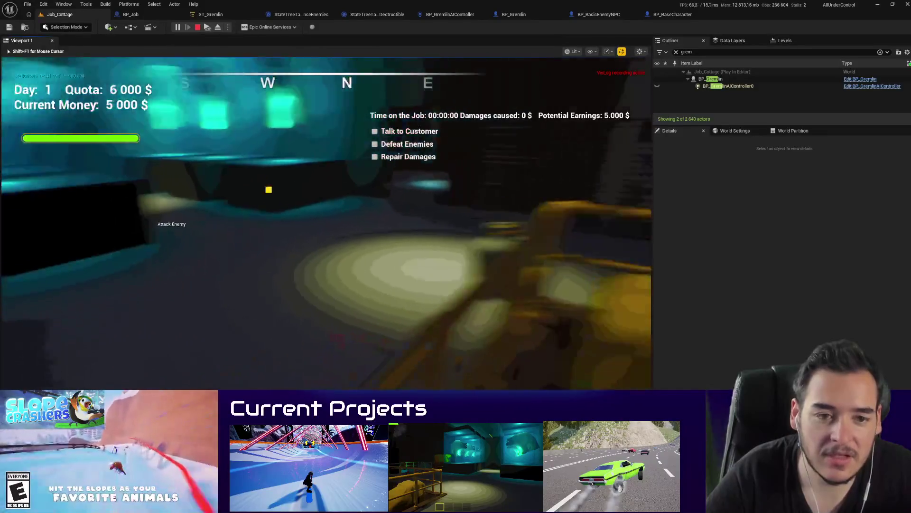
{"action": "key", "text": "s"}
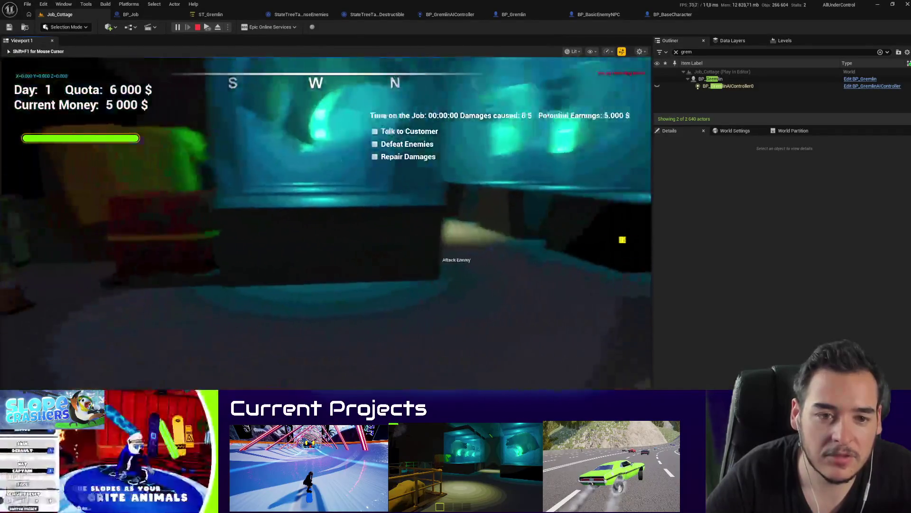